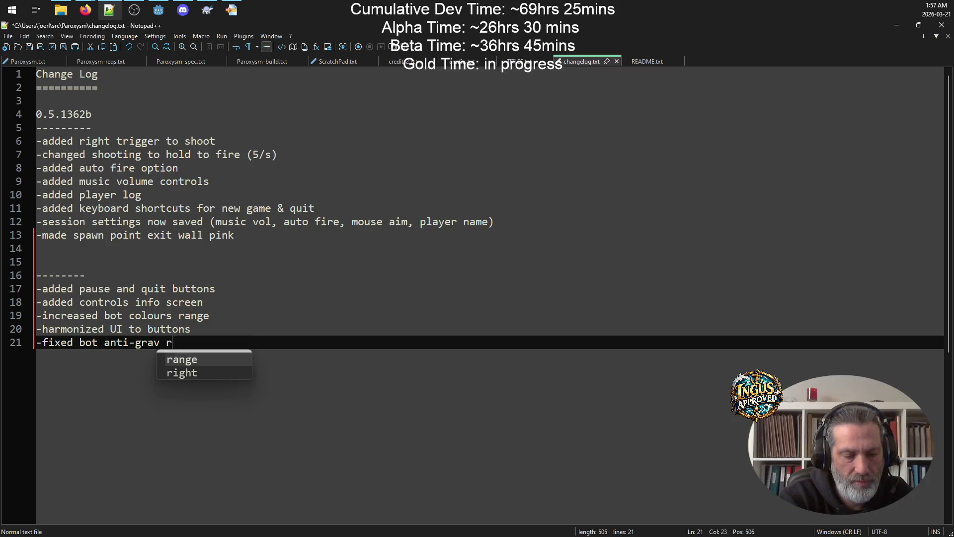
# Correct 'repulision' to 'repulsion' in changelog.txt and save it.
pyautogui.press('BackSpace')
pyautogui.press('BackSpace')
pyautogui.press('BackSpace')
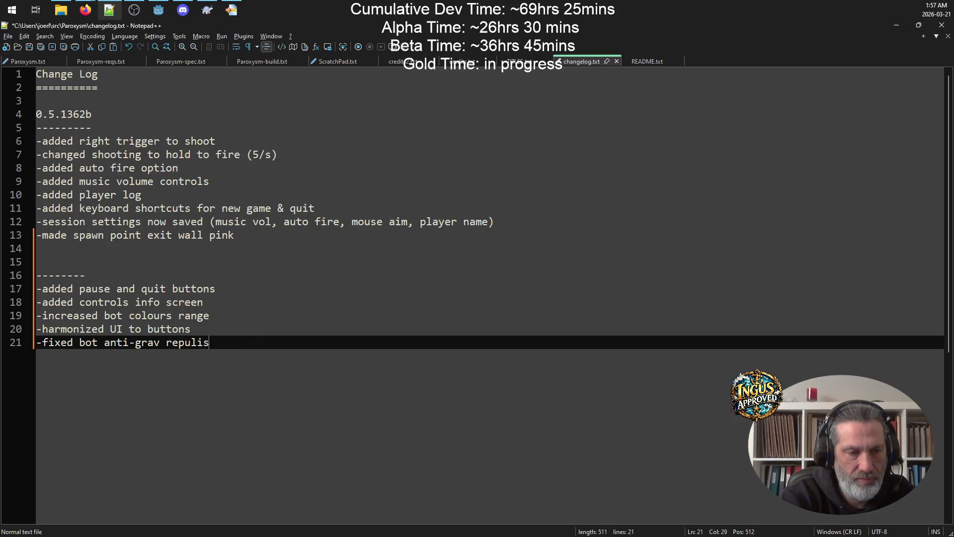
pyautogui.write('sion')
pyautogui.hotkey('ctrl', 's')
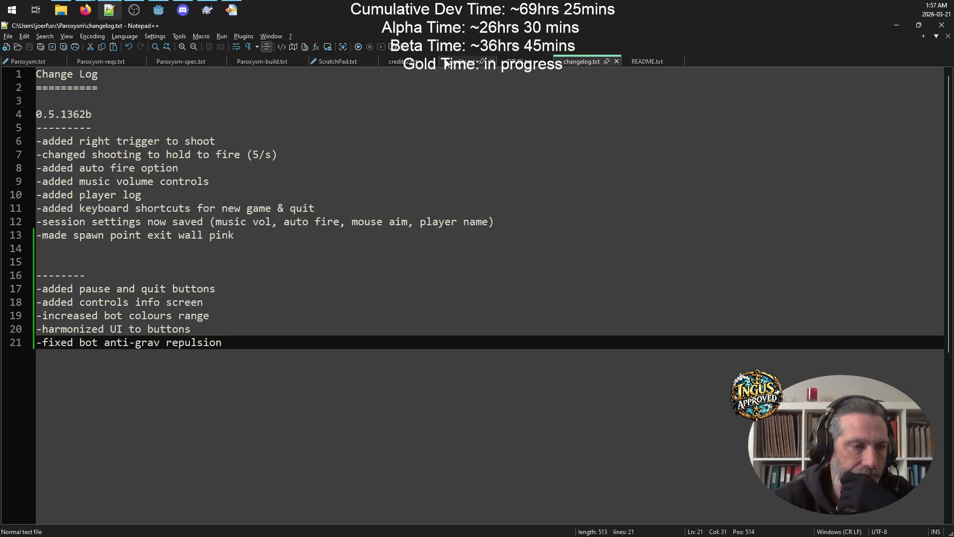
# Save the ScratchPad notes and mark the clear player log item on line 223 of the build notes.
pyautogui.click(326, 61)
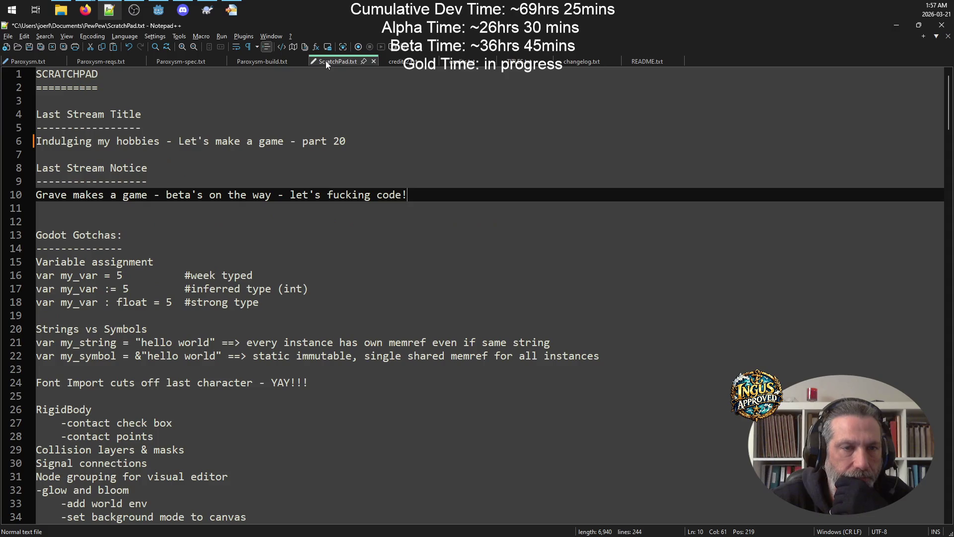
pyautogui.hotkey('ctrl', 's')
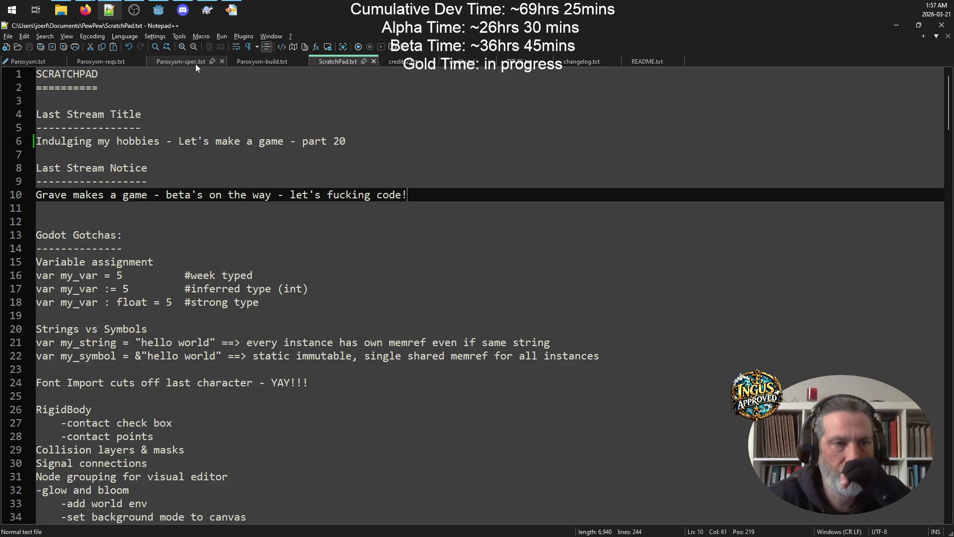
pyautogui.click(263, 61)
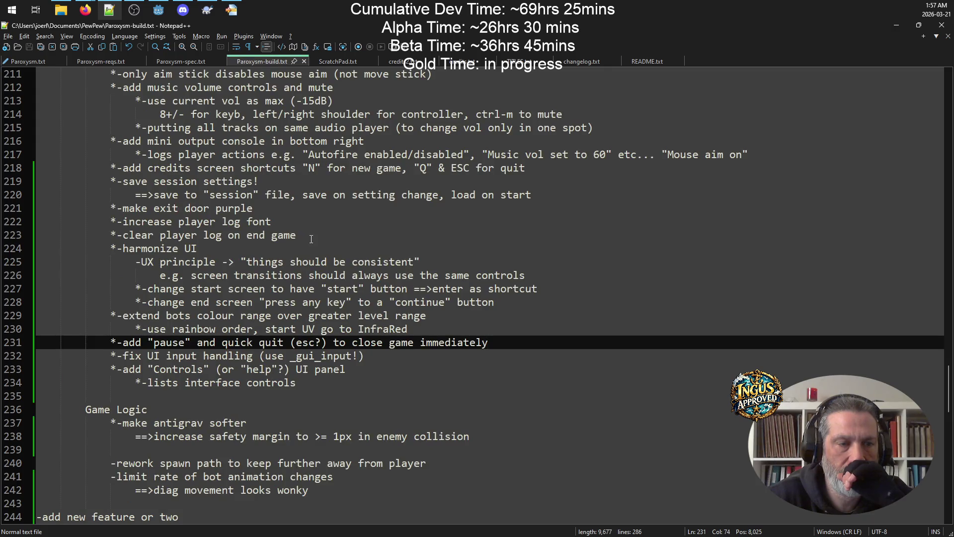
pyautogui.click(372, 236)
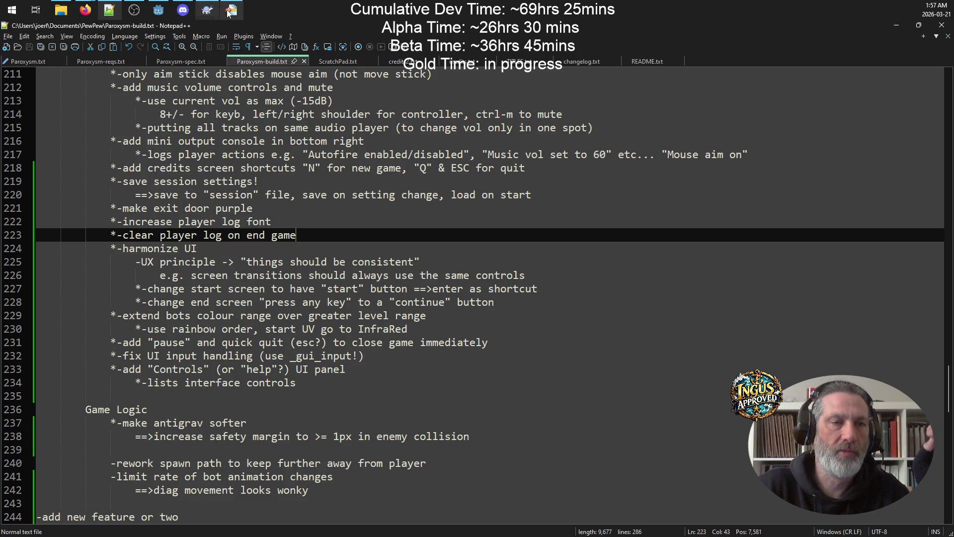
# Add '-clear player log on end game' under the changelog divider and save.
pyautogui.click(591, 59)
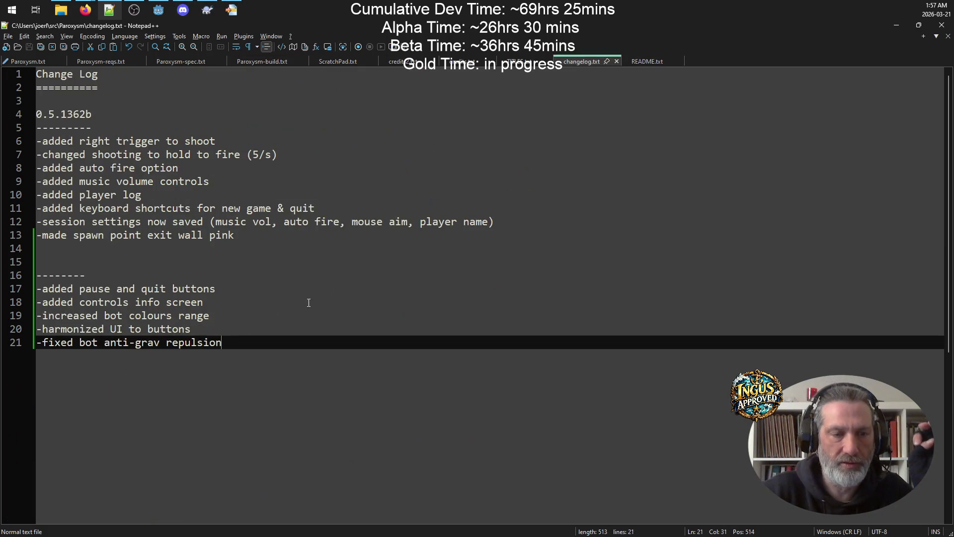
pyautogui.click(132, 278)
pyautogui.press('Return')
pyautogui.write('-celar')
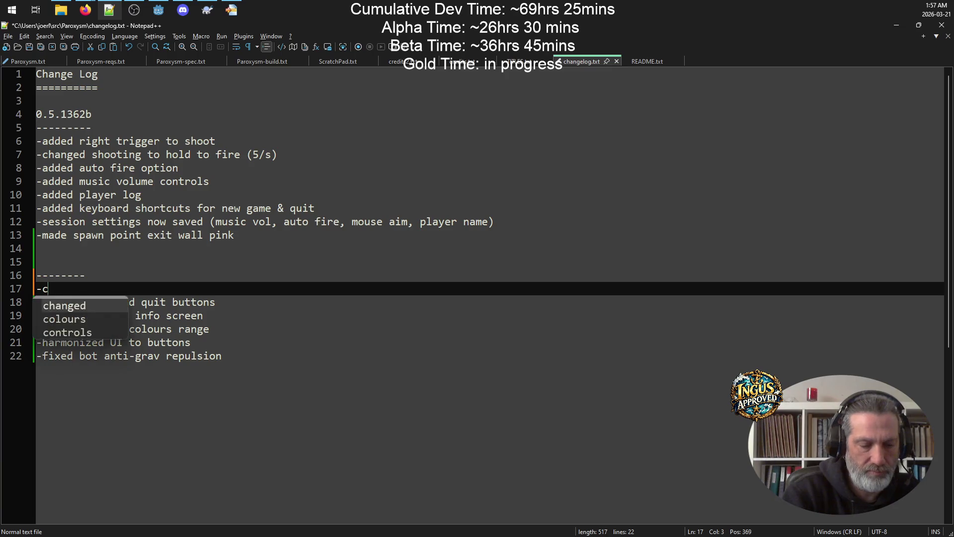
pyautogui.press('BackSpace')
pyautogui.press('BackSpace')
pyautogui.press('BackSpace')
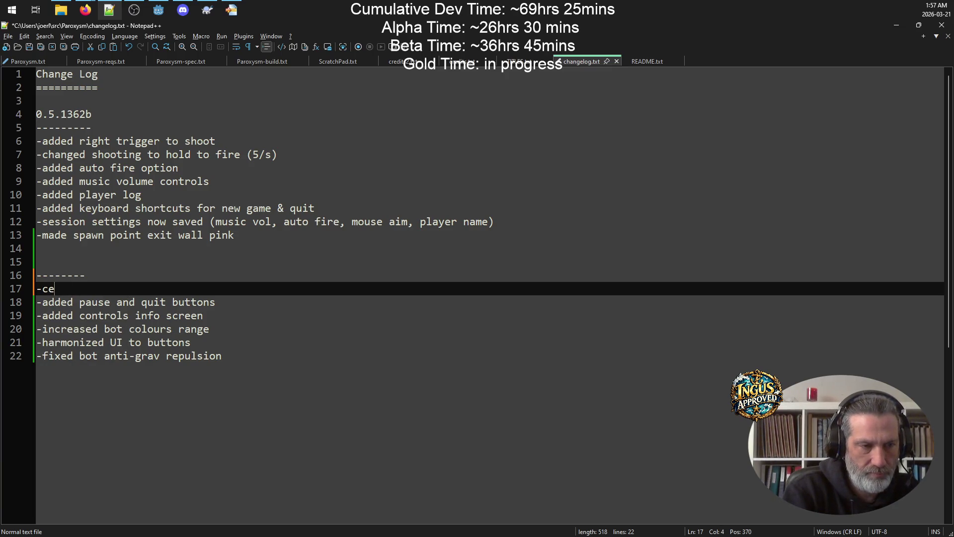
pyautogui.write('lear player long ')
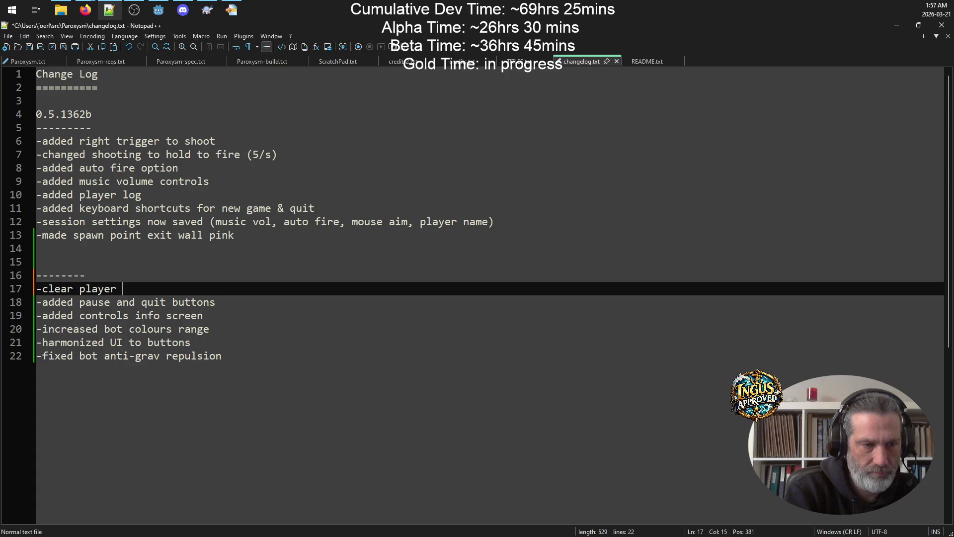
pyautogui.write('on')
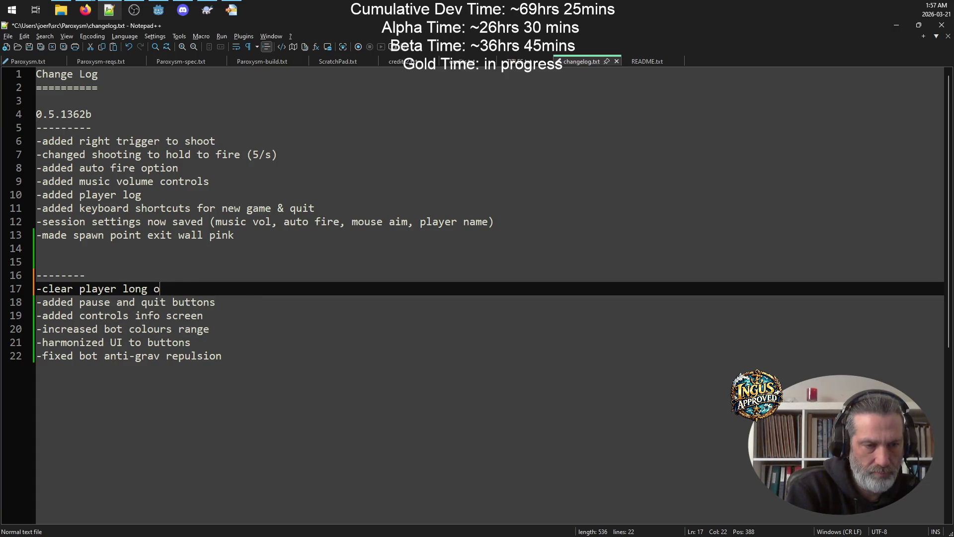
pyautogui.press('BackSpace')
pyautogui.press('BackSpace')
pyautogui.press('BackSpace')
pyautogui.write('g on end ')
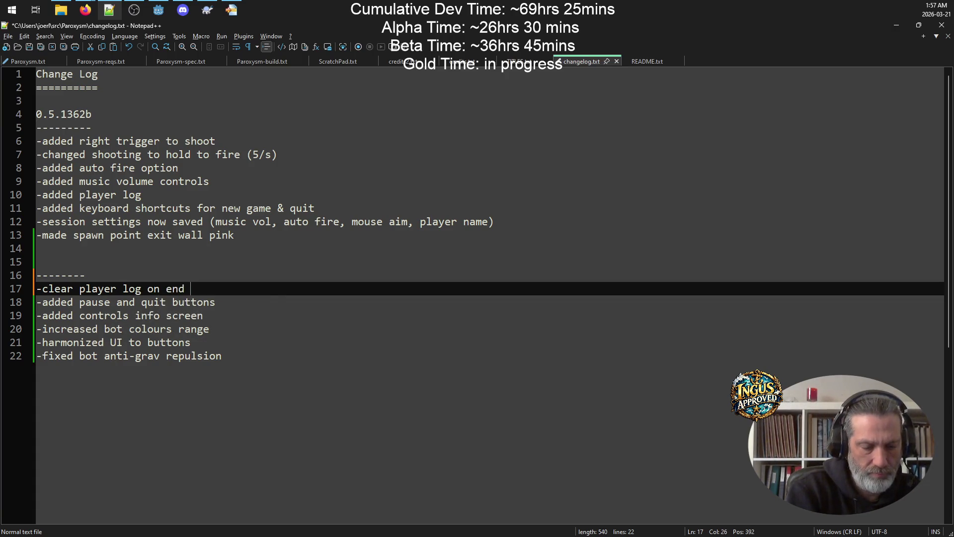
pyautogui.write('game')
pyautogui.hotkey('ctrl', 's')
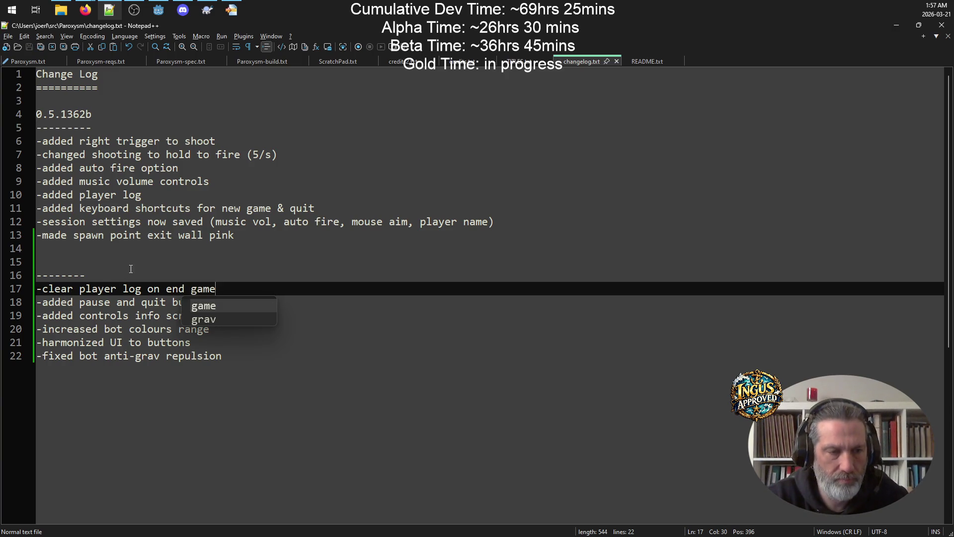
pyautogui.click(158, 265)
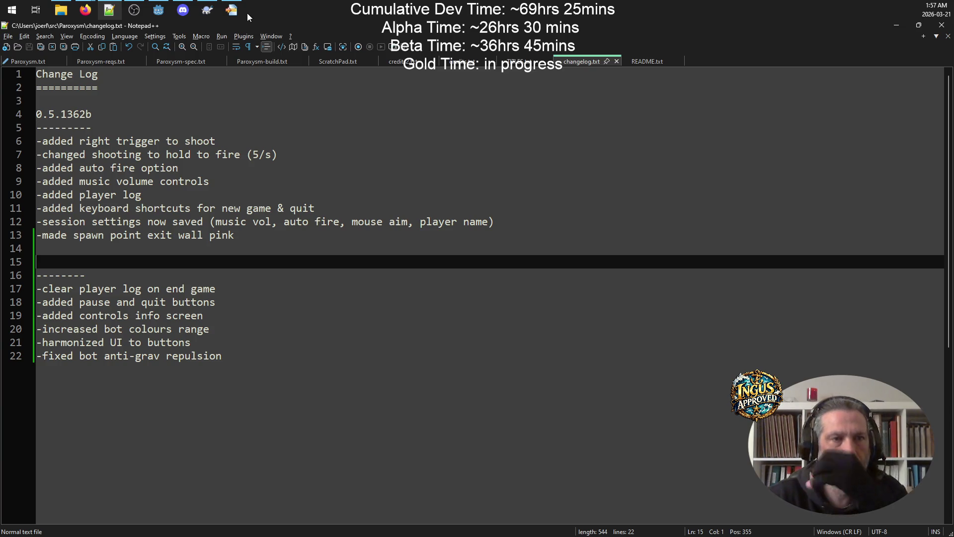
pyautogui.click(231, 10)
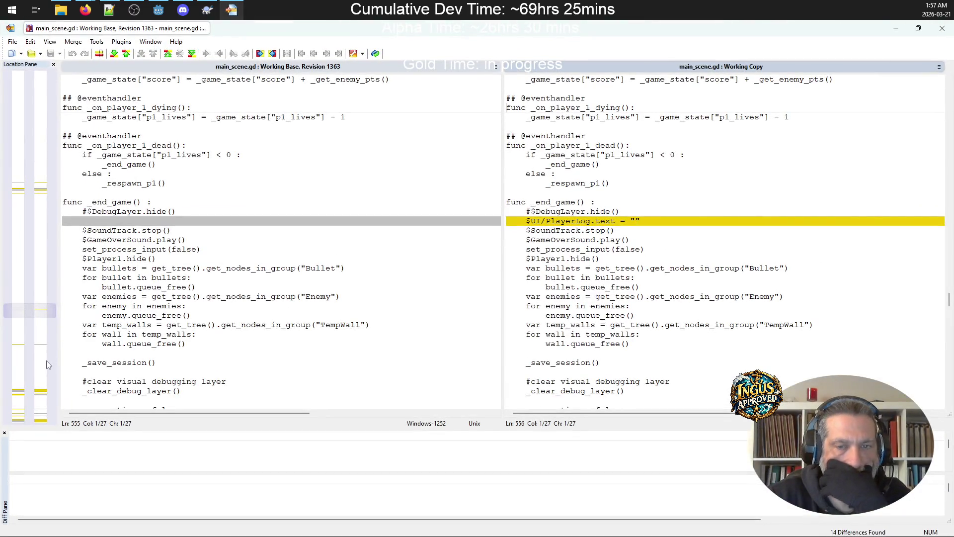
# Step through the next main_scene.gd differences against revision 1363.
pyautogui.click(42, 347)
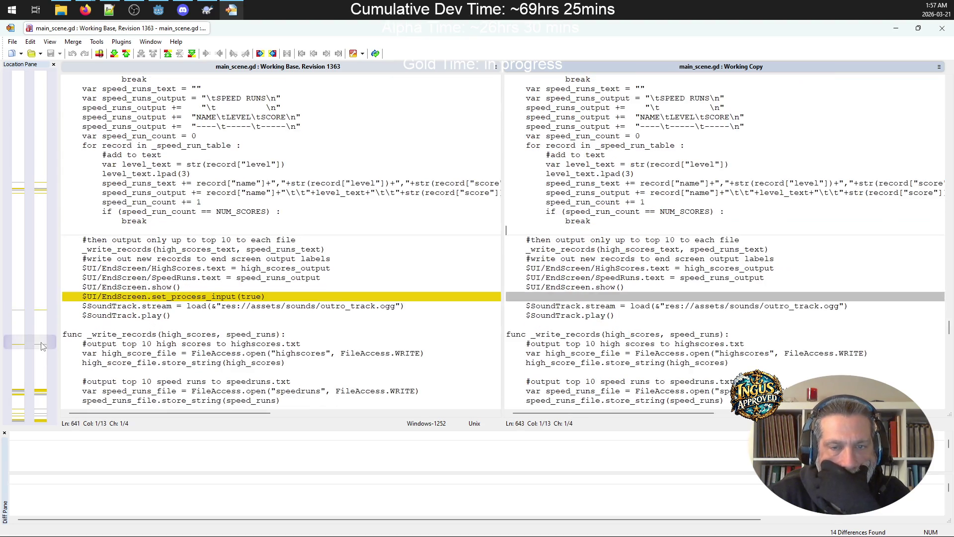
pyautogui.click(43, 393)
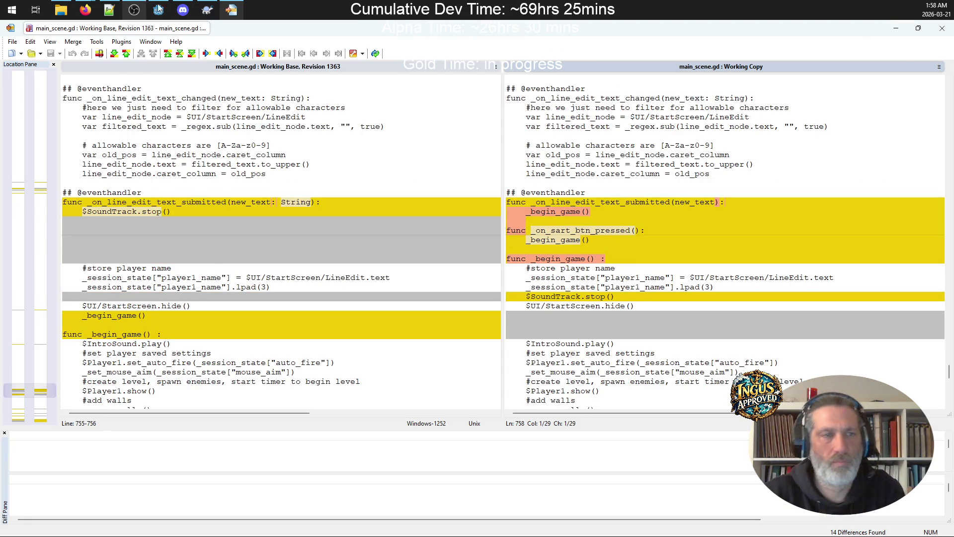
# Add the changelog entry '-fixed a bunch of UI input handling' on line 23.
pyautogui.click(109, 10)
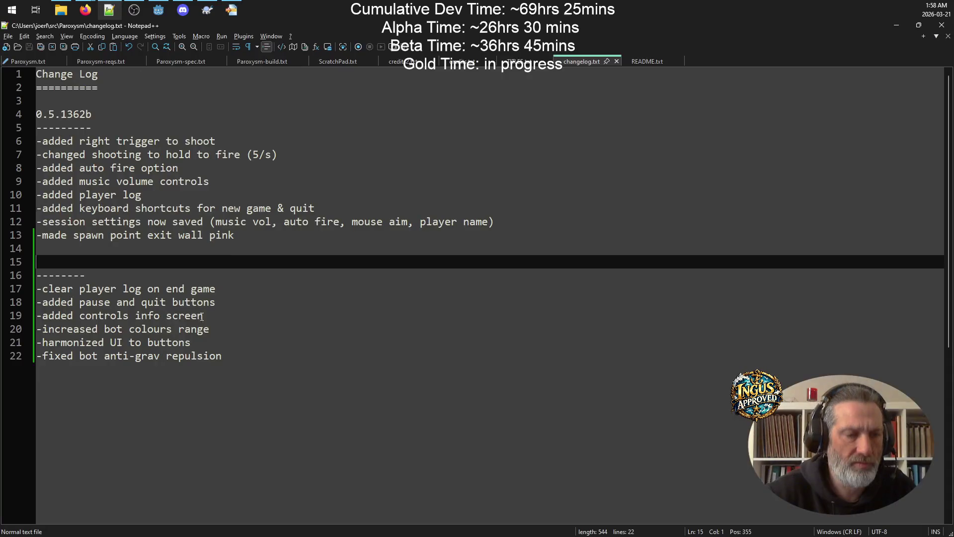
pyautogui.click(250, 361)
pyautogui.press('Return')
pyautogui.write('-fixz')
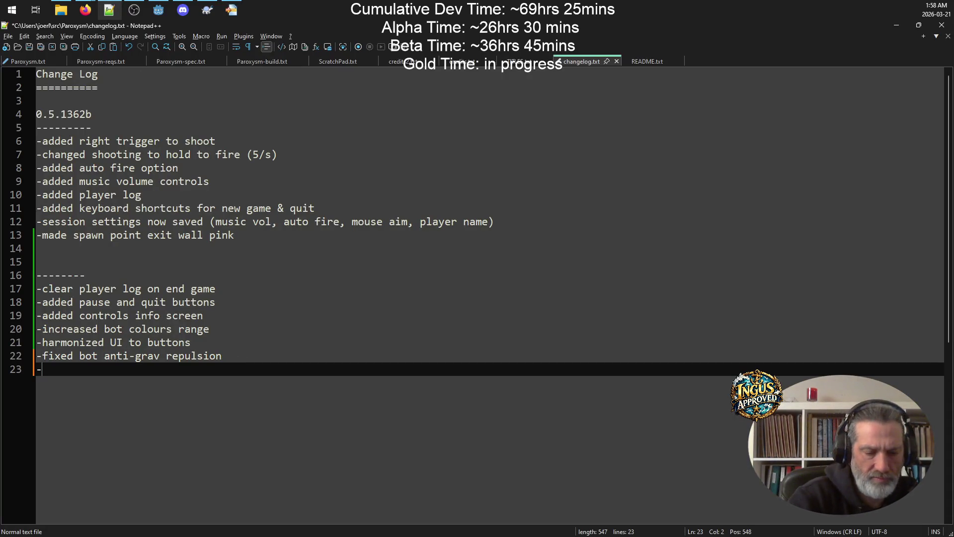
pyautogui.press('BackSpace')
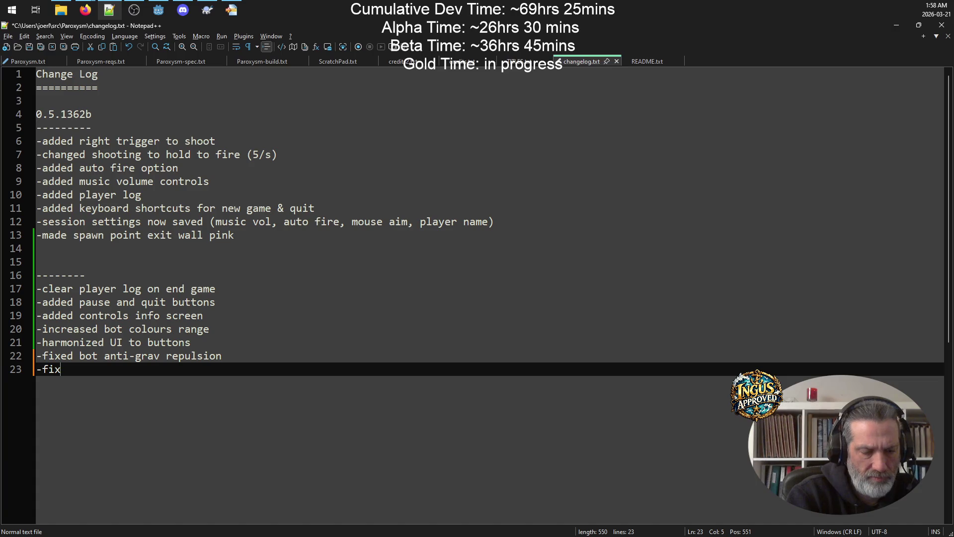
pyautogui.write('ed a bunch of UI i')
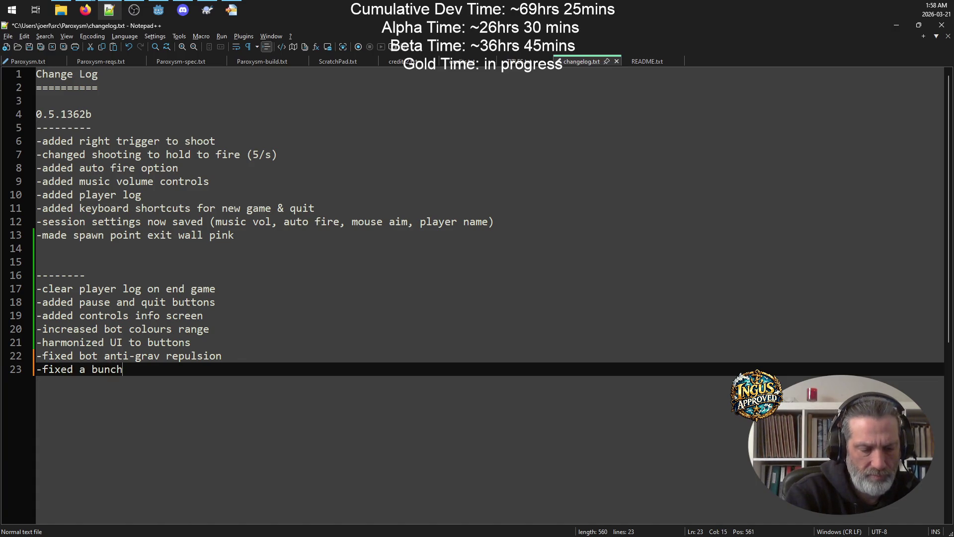
pyautogui.write('np')
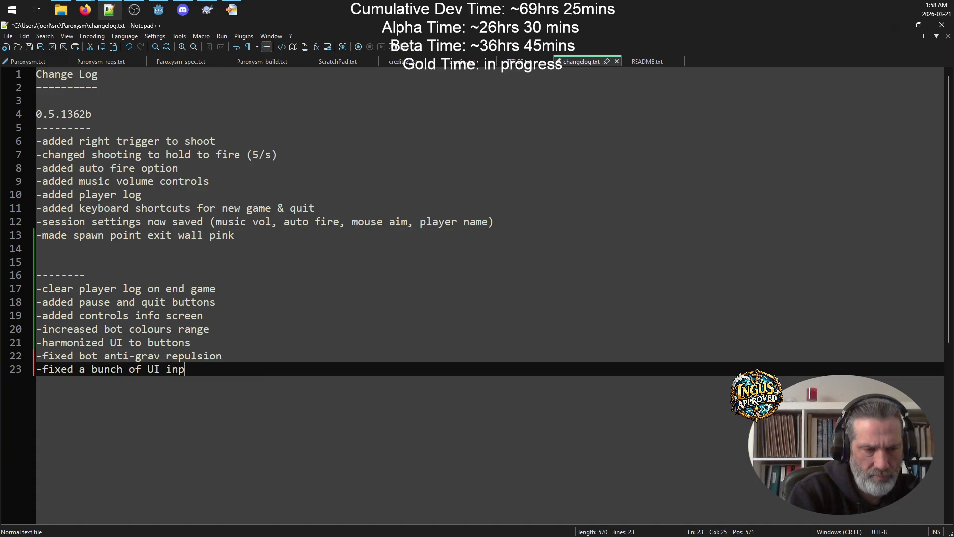
pyautogui.write('ut handling')
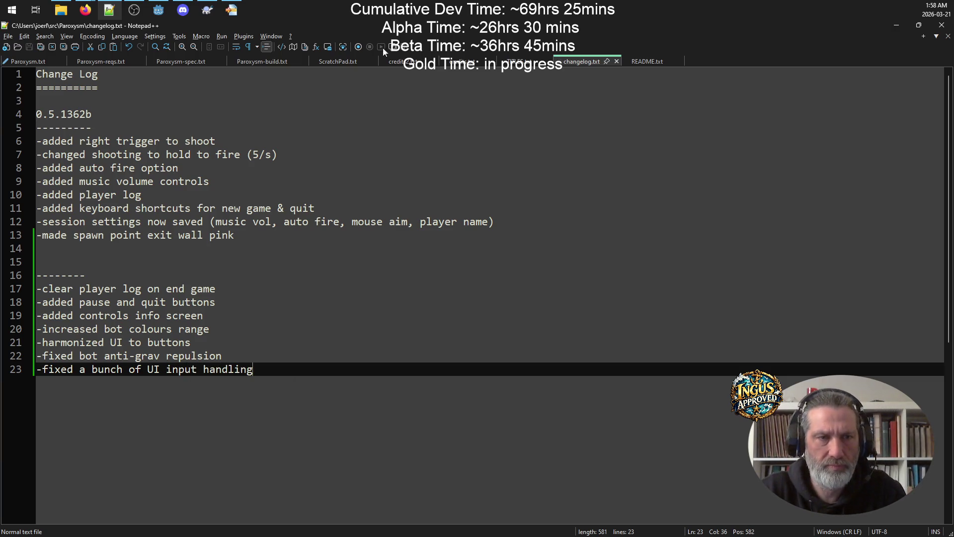
pyautogui.click(231, 10)
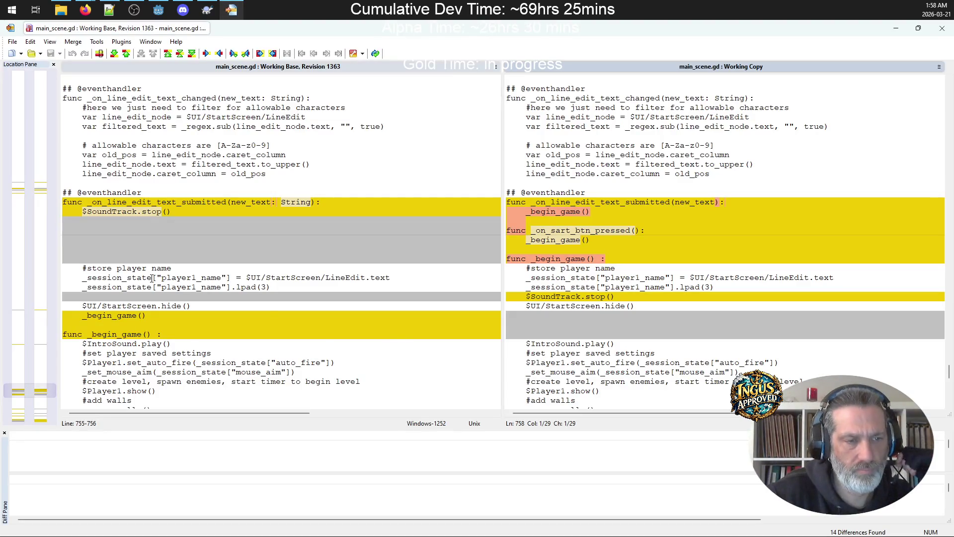
# Finish the main_scene.gd review, then compare enemy.gd with its base revision.
pyautogui.click(43, 421)
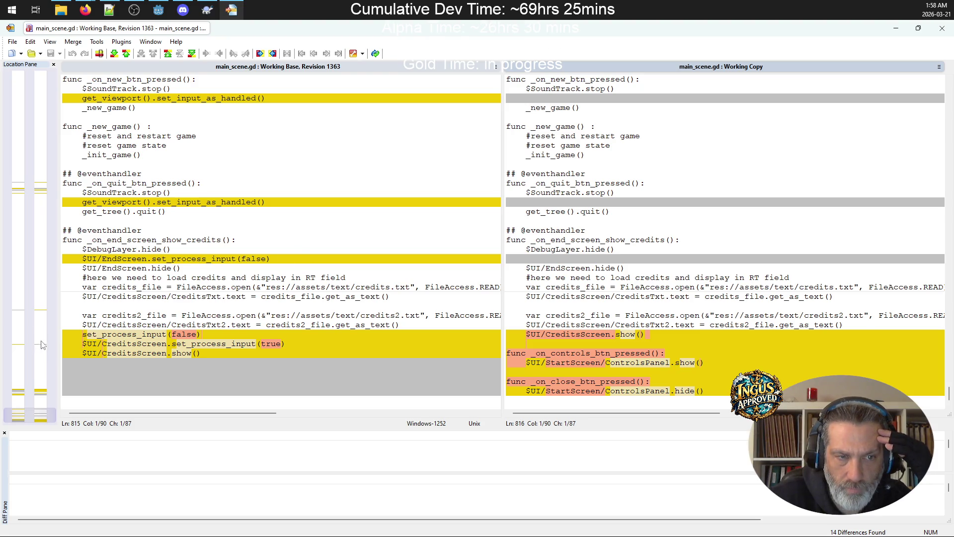
pyautogui.click(943, 28)
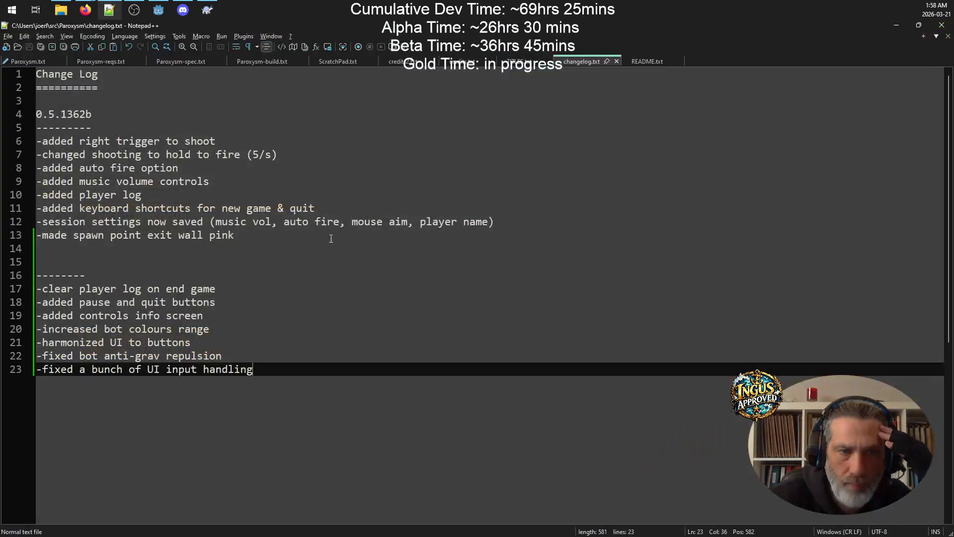
pyautogui.click(208, 10)
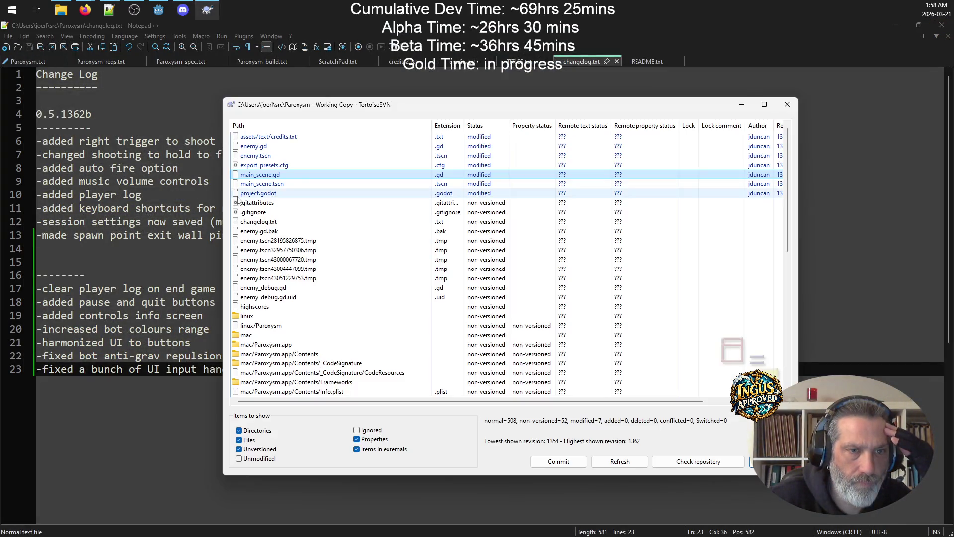
pyautogui.click(291, 148)
pyautogui.rightClick(291, 150)
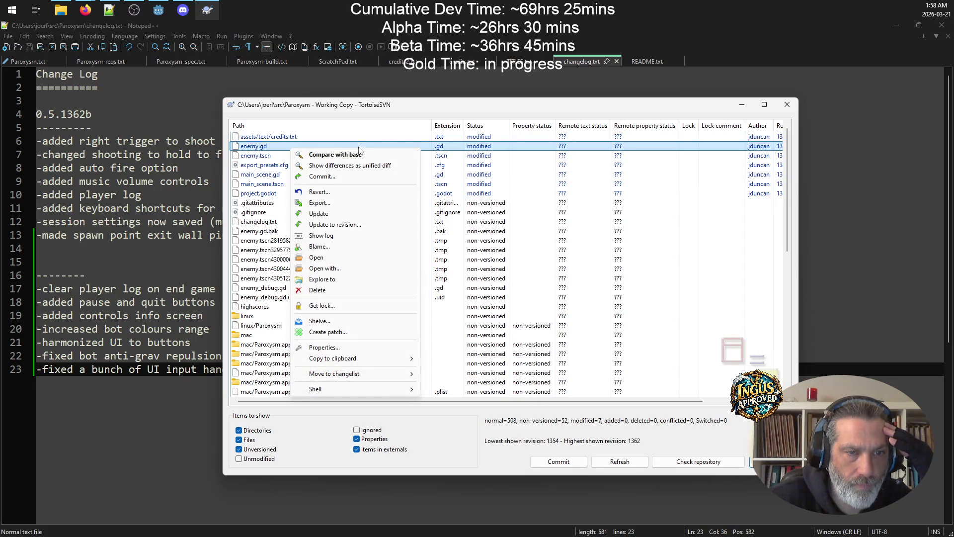
pyautogui.click(336, 155)
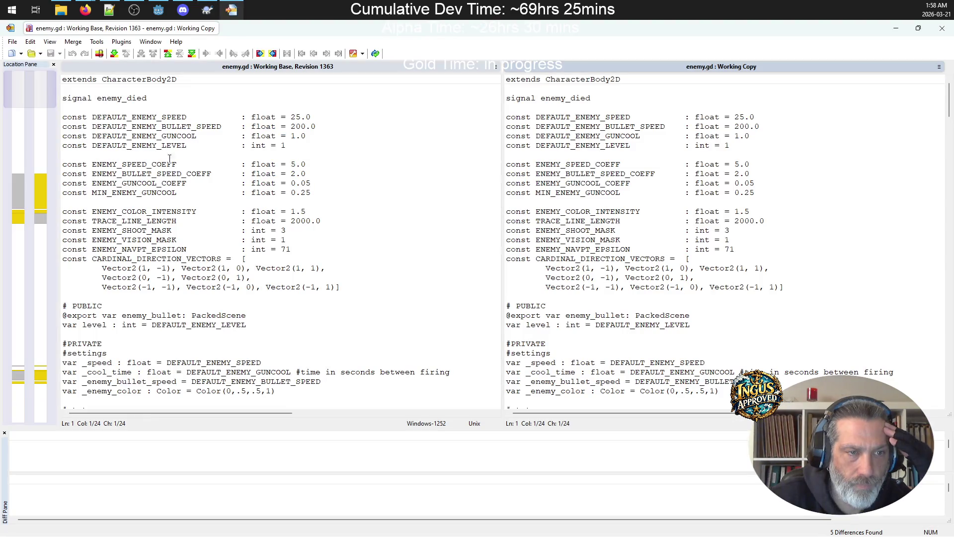
# Review enemy.gd's colour and _repel_others changes and select the commented-out neighbour-averaging lines.
pyautogui.click(41, 183)
pyautogui.click(37, 214)
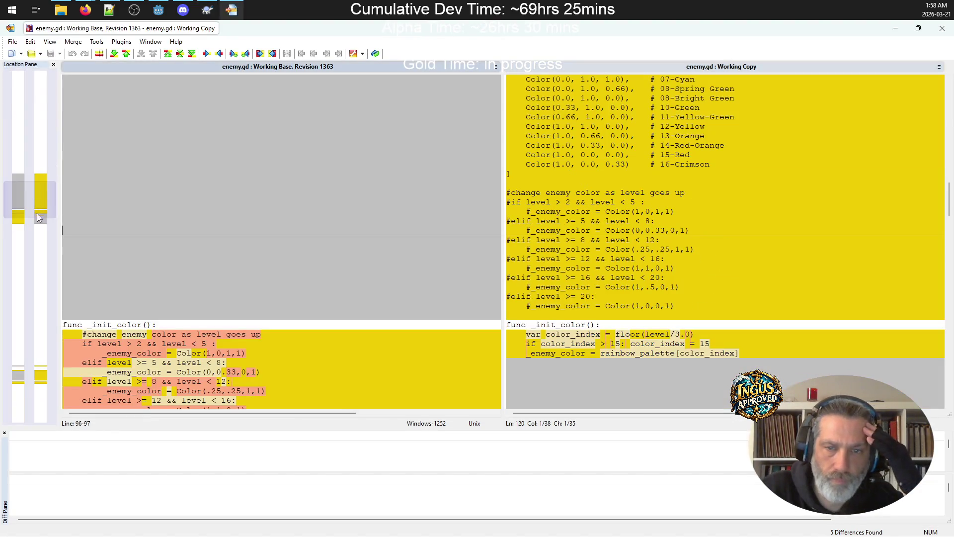
pyautogui.click(35, 226)
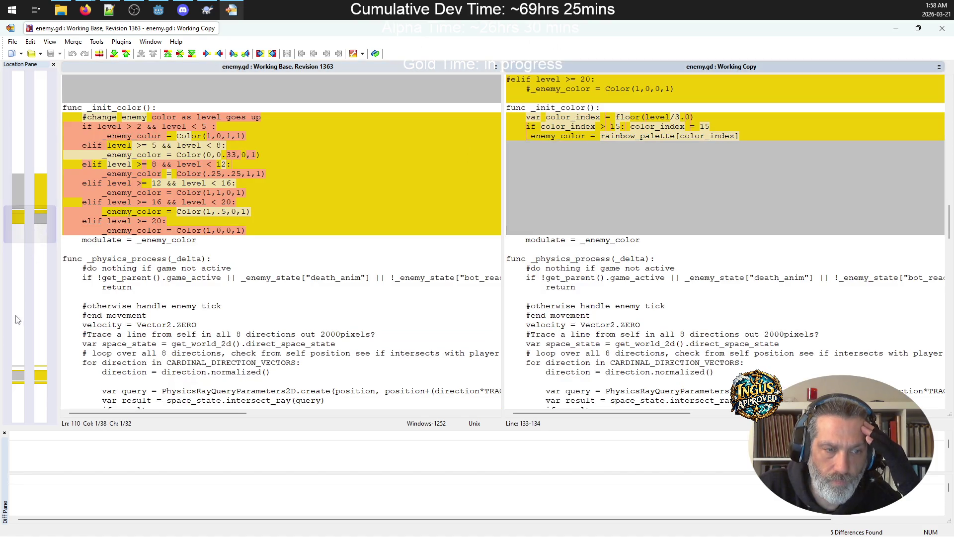
pyautogui.click(42, 376)
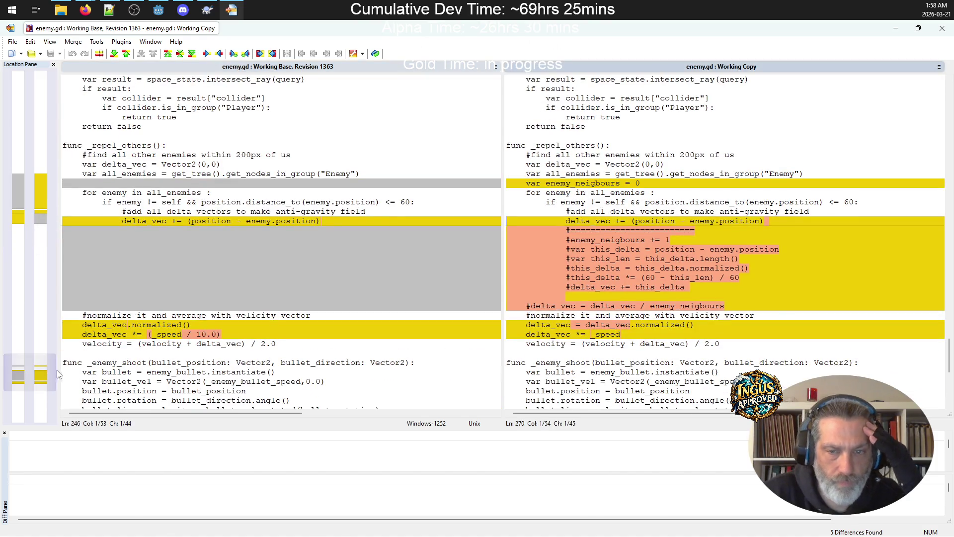
pyautogui.moveTo(670, 268)
pyautogui.mouseDown()
pyautogui.moveTo(690, 287)
pyautogui.moveTo(567, 240)
pyautogui.moveTo(507, 230)
pyautogui.mouseUp()
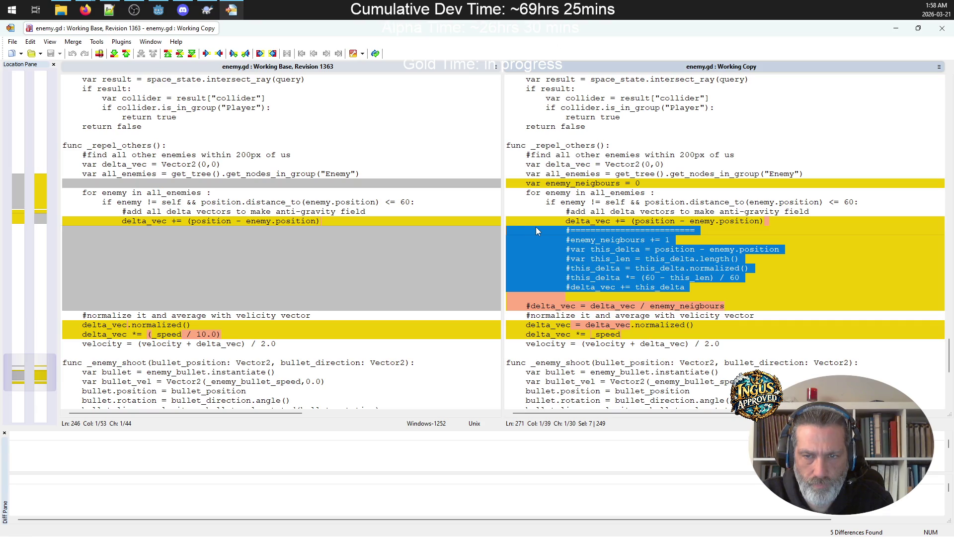
# Delete the commented-out neighbour code and blank line from enemy.gd, save, and recompute differences.
pyautogui.press('Delete')
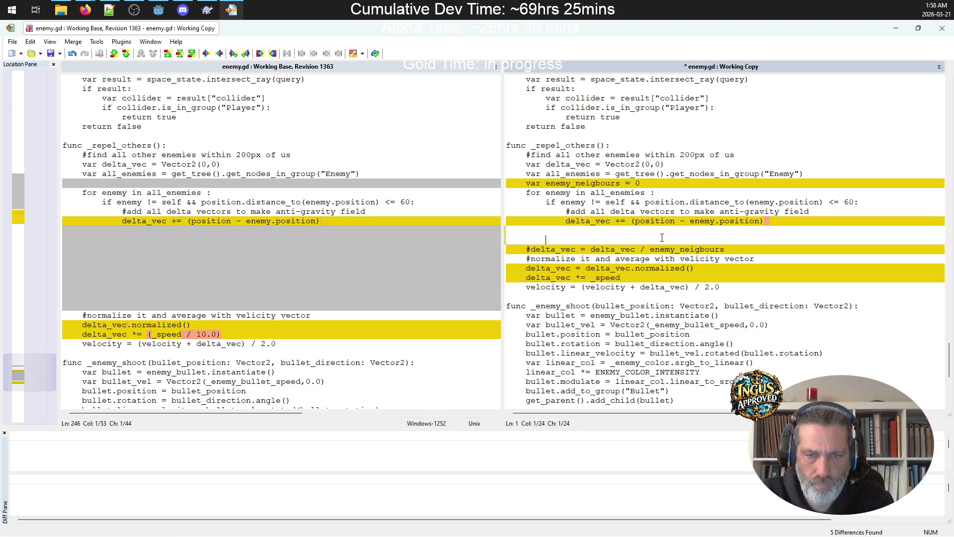
pyautogui.press('Delete')
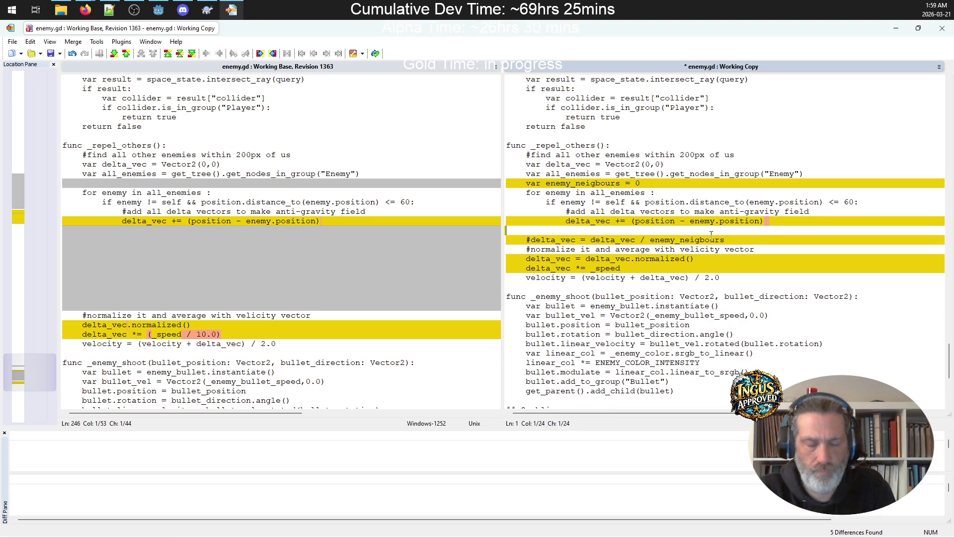
pyautogui.hotkey('ctrl', 's')
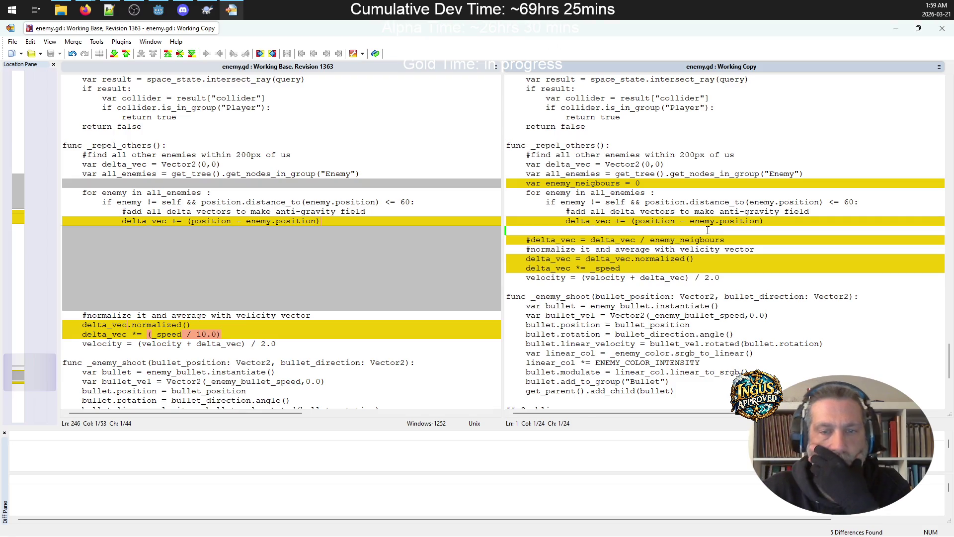
pyautogui.click(641, 267)
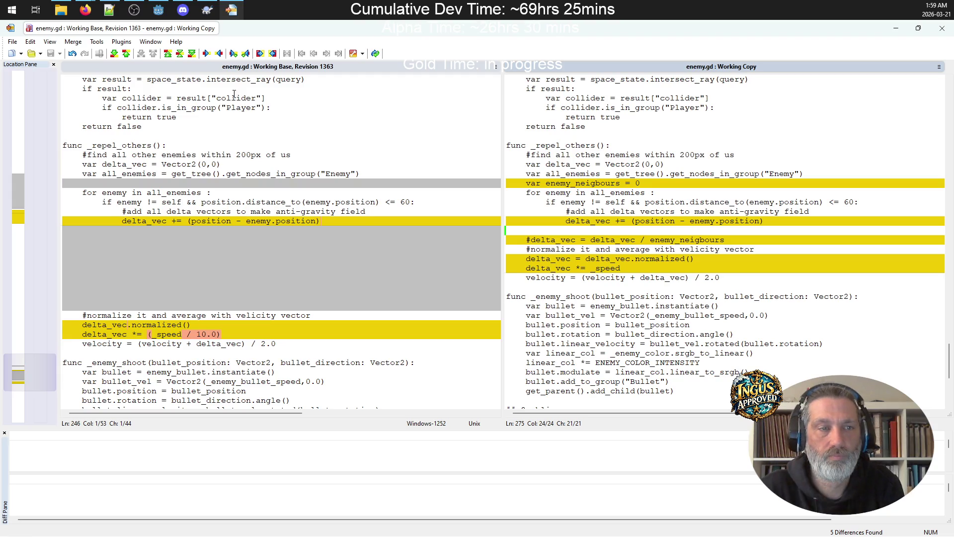
pyautogui.click(375, 53)
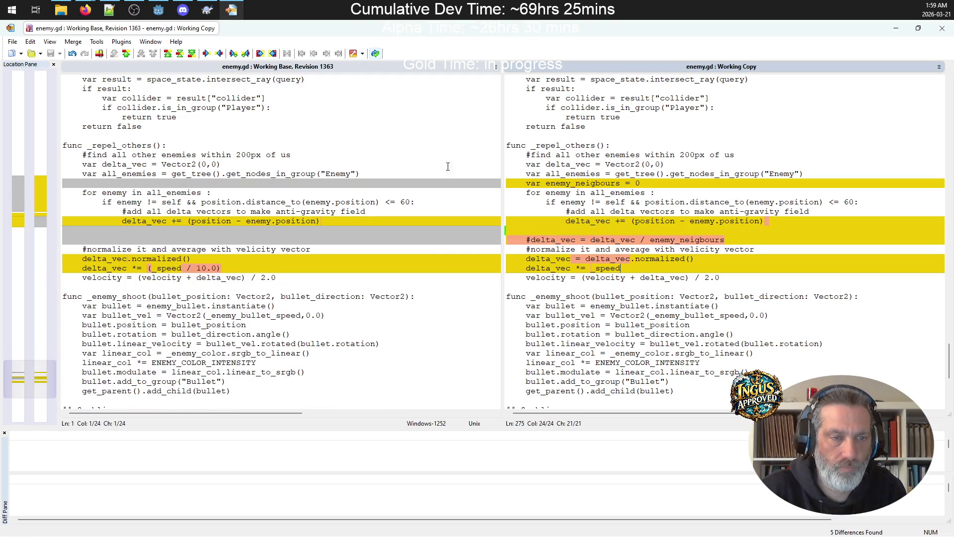
pyautogui.click(905, 26)
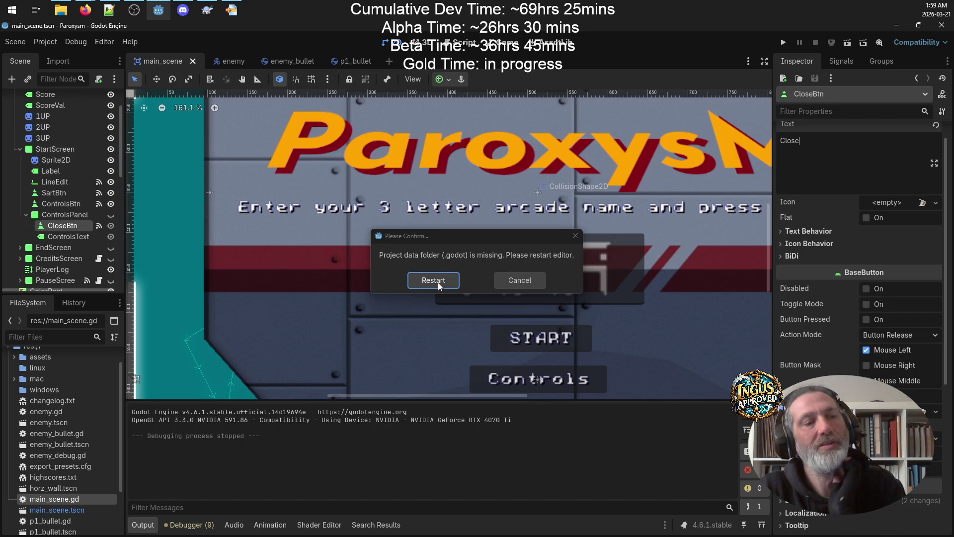
# Choose Restart in Godot's 'Project data folder is missing' prompt.
pyautogui.click(434, 279)
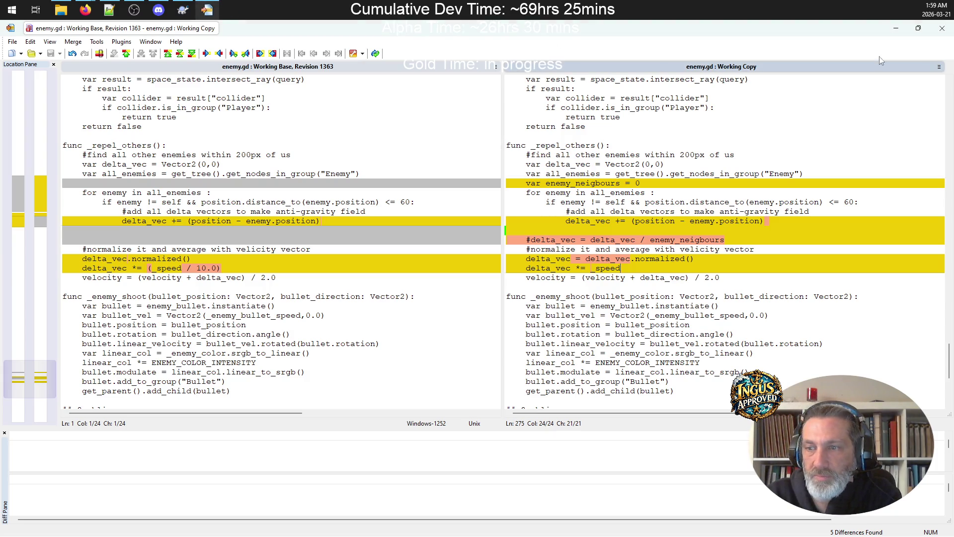
# Click into the left pane of the enemy.gd comparison.
pyautogui.click(180, 118)
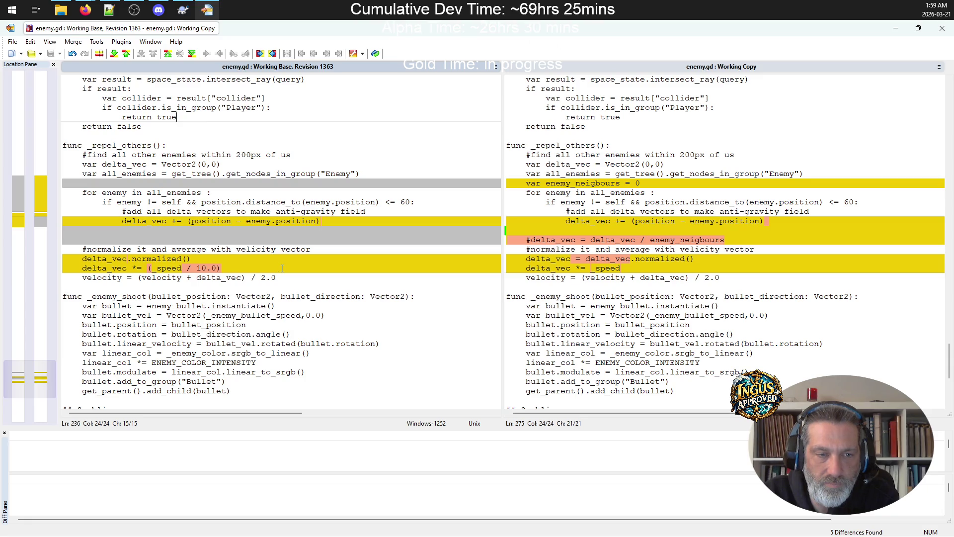
pyautogui.click(943, 28)
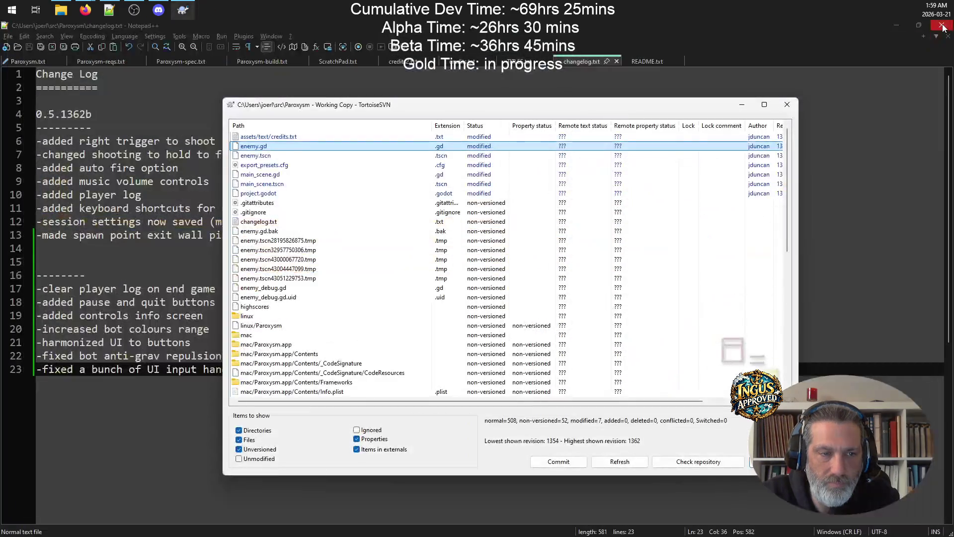
pyautogui.click(306, 138)
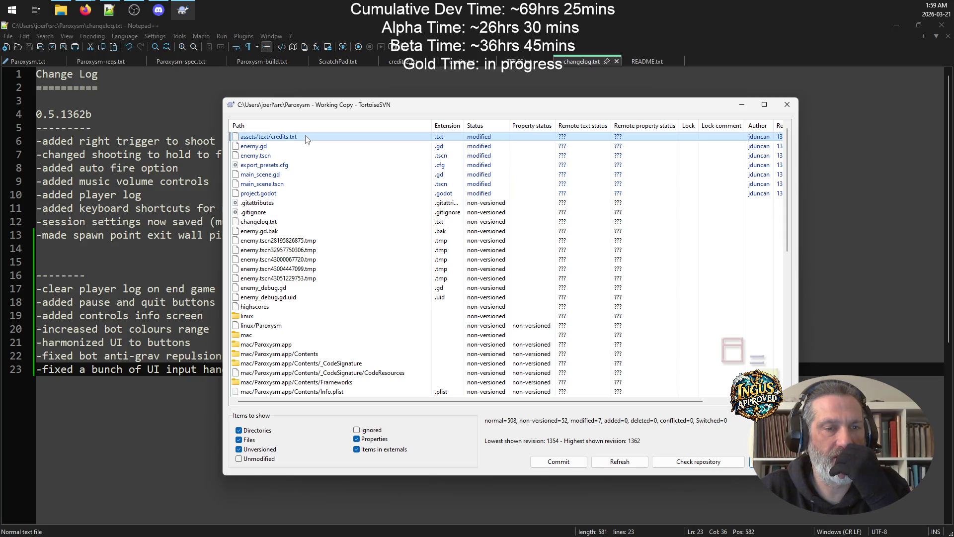
pyautogui.rightClick(306, 138)
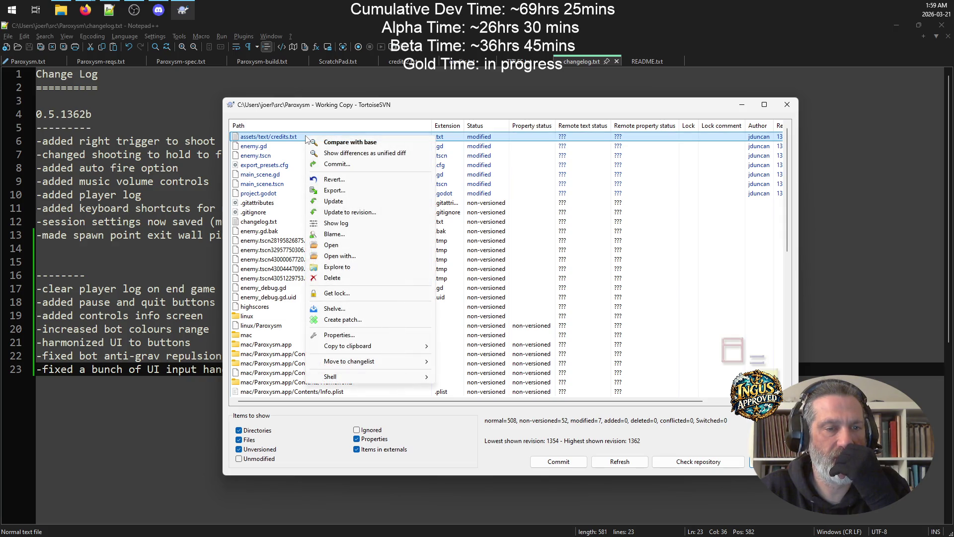
pyautogui.click(353, 143)
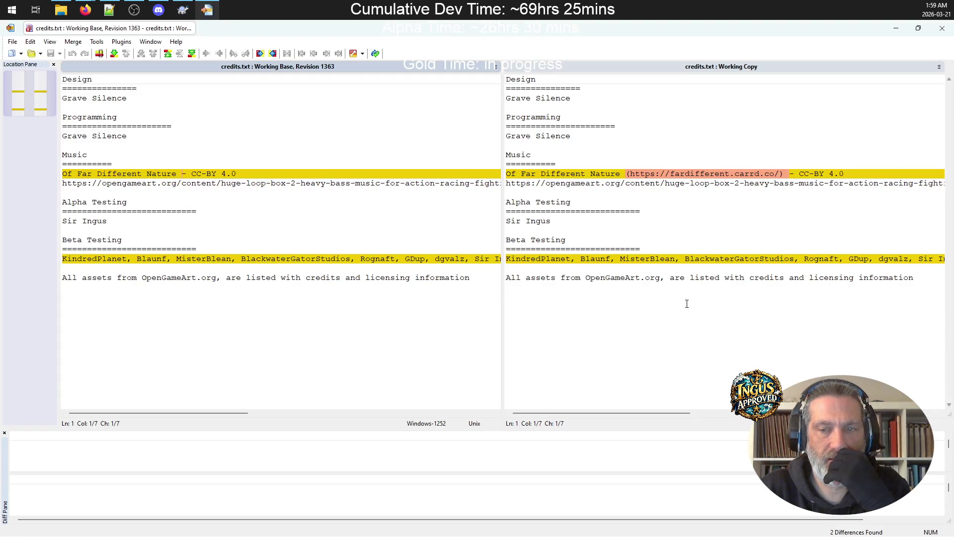
pyautogui.hscroll(5, 732, 413)
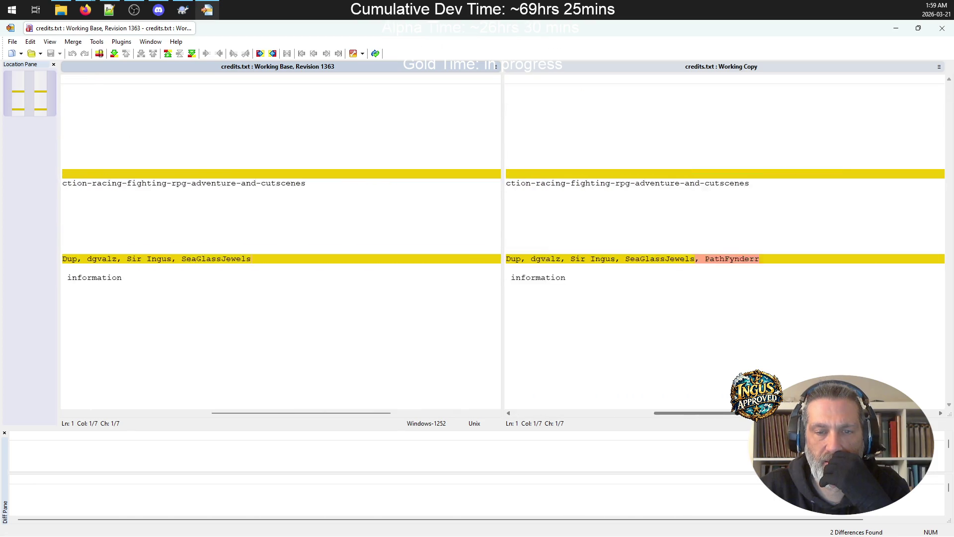
pyautogui.hscroll(-5, 724, 422)
pyautogui.click(943, 27)
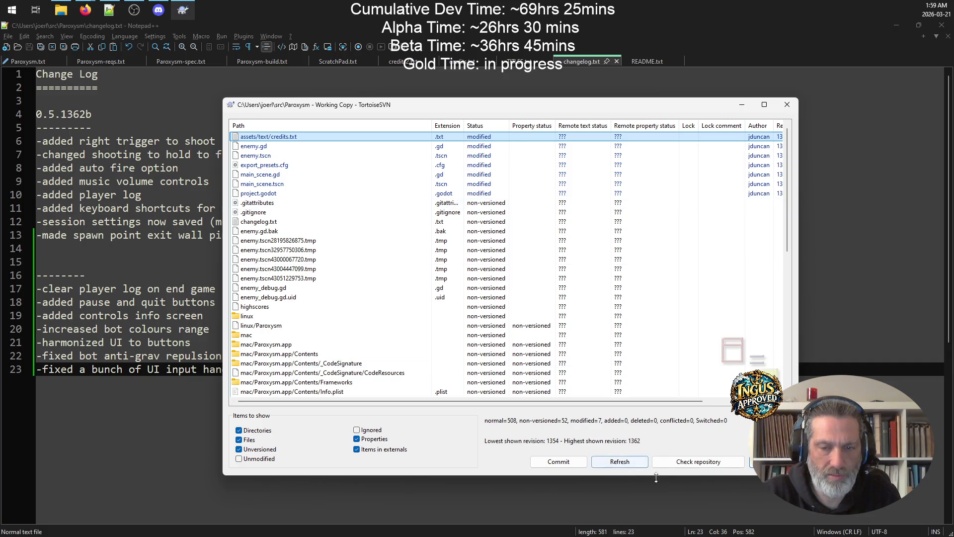
# Refresh and close the modified-files list, minimize Notepad++ and the browser, and launch Godot.
pyautogui.click(624, 464)
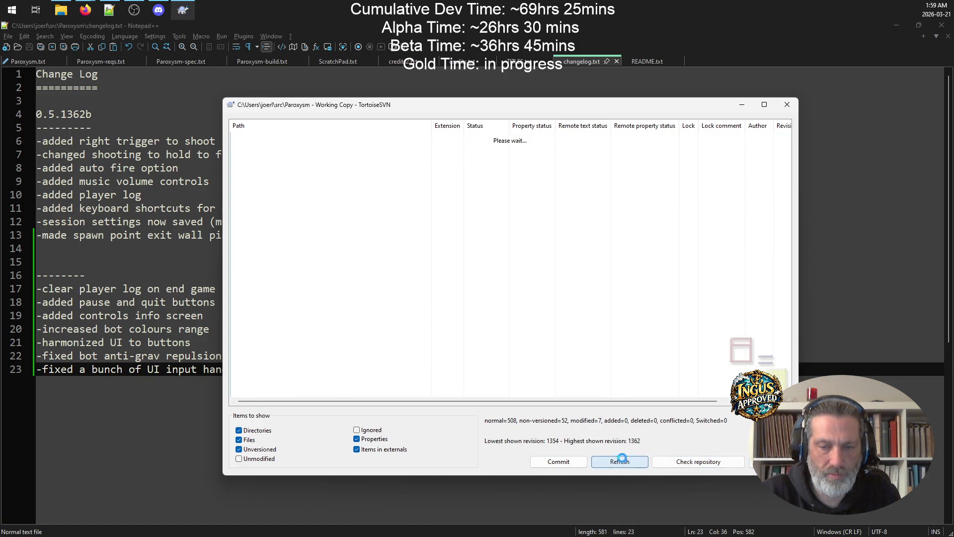
pyautogui.press('Escape')
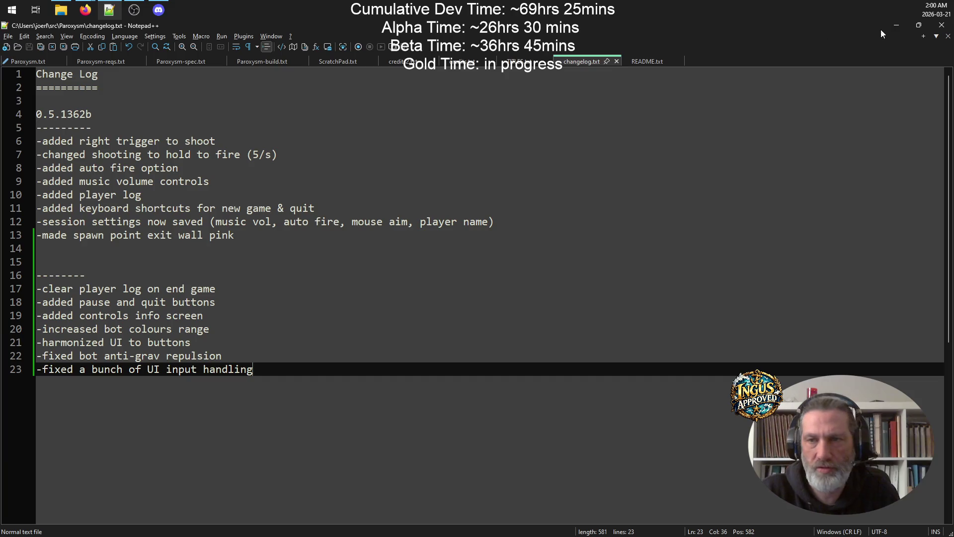
pyautogui.click(897, 25)
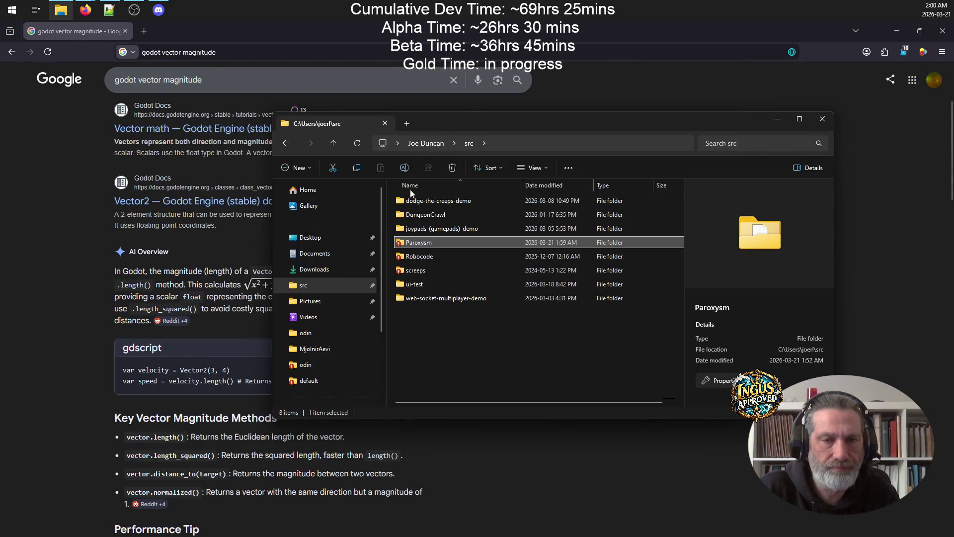
pyautogui.click(896, 31)
pyautogui.click(106, 39)
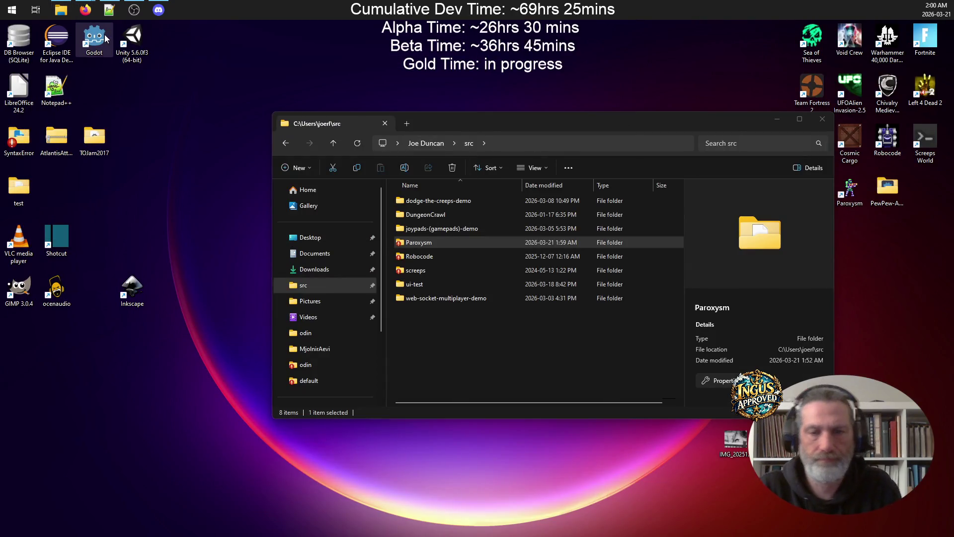
pyautogui.doubleClick(106, 38)
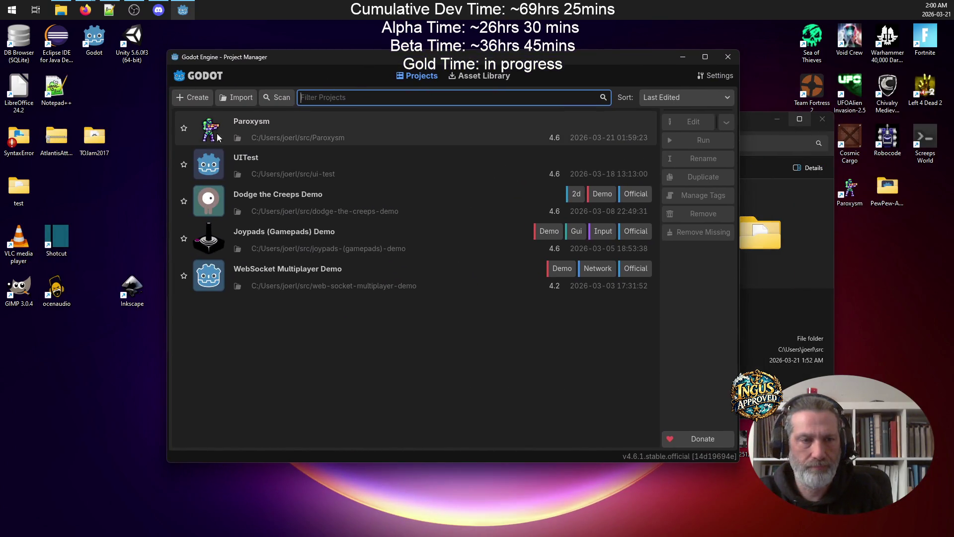
# Open Paroxysm, maximize the editor, run the game and test maximizing its window.
pyautogui.click(699, 120)
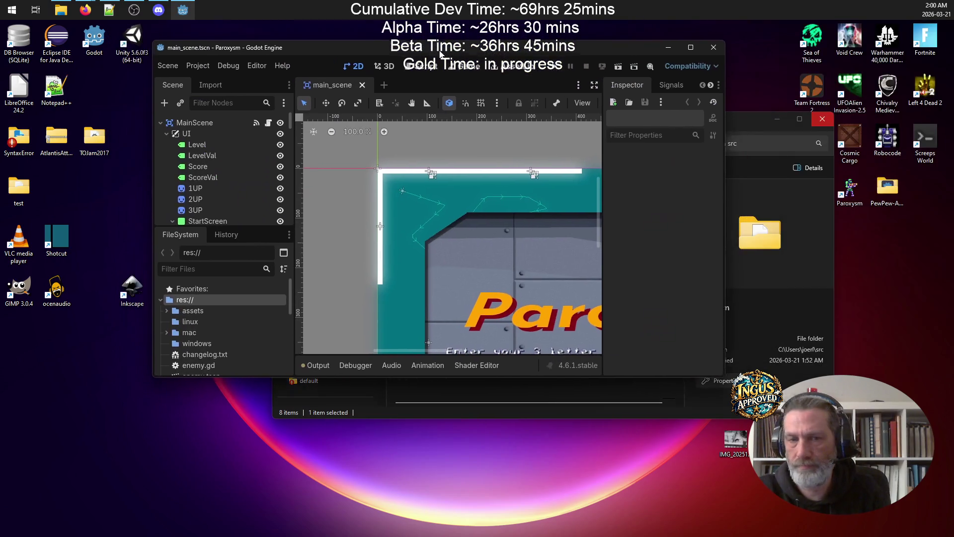
pyautogui.click(694, 51)
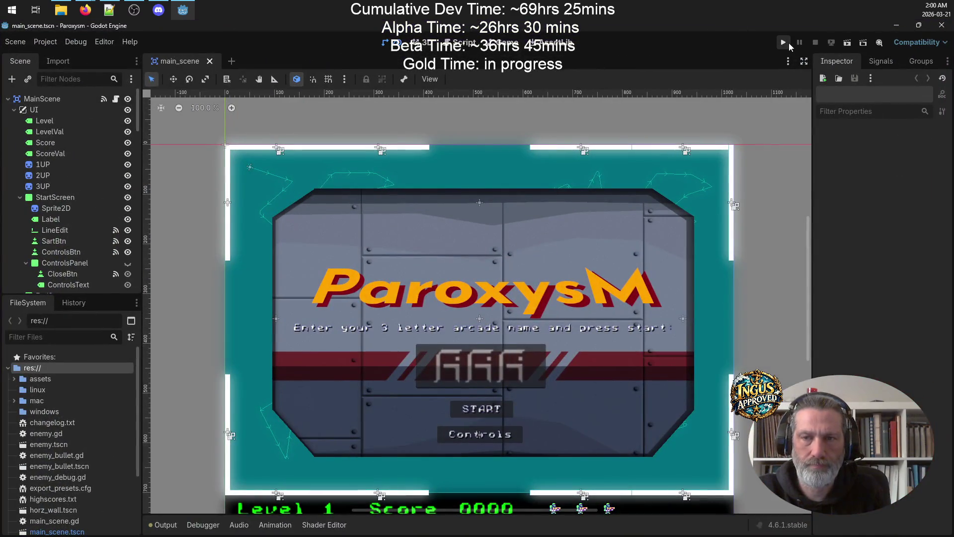
pyautogui.click(785, 43)
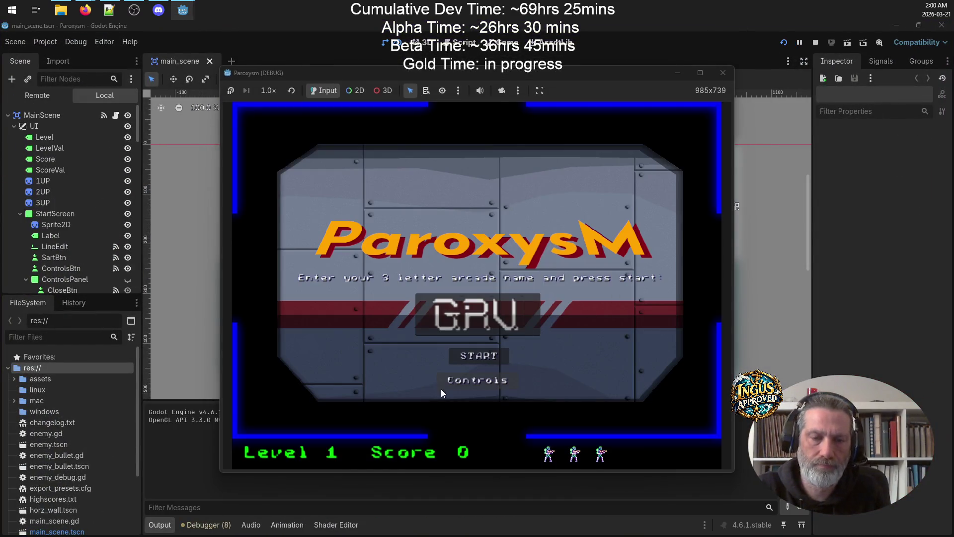
pyautogui.click(701, 72)
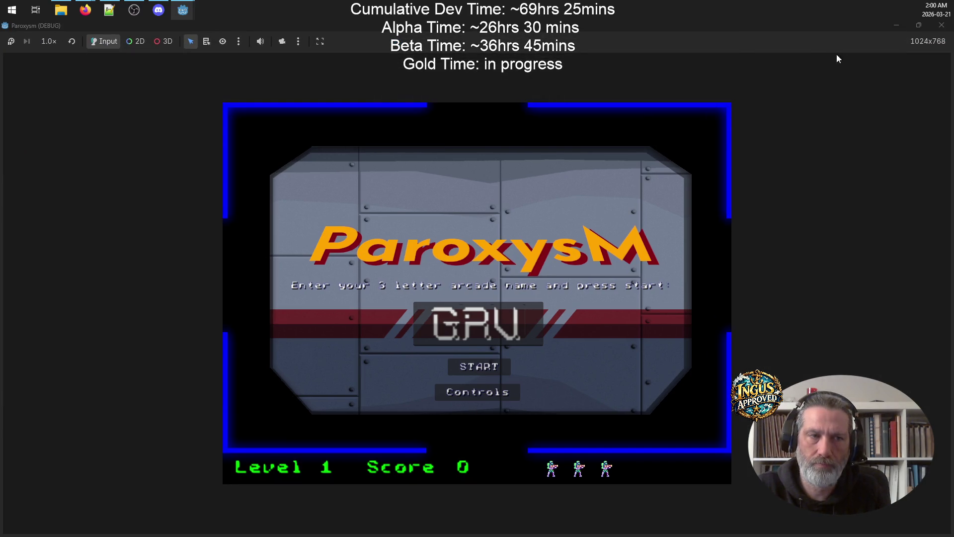
pyautogui.click(923, 25)
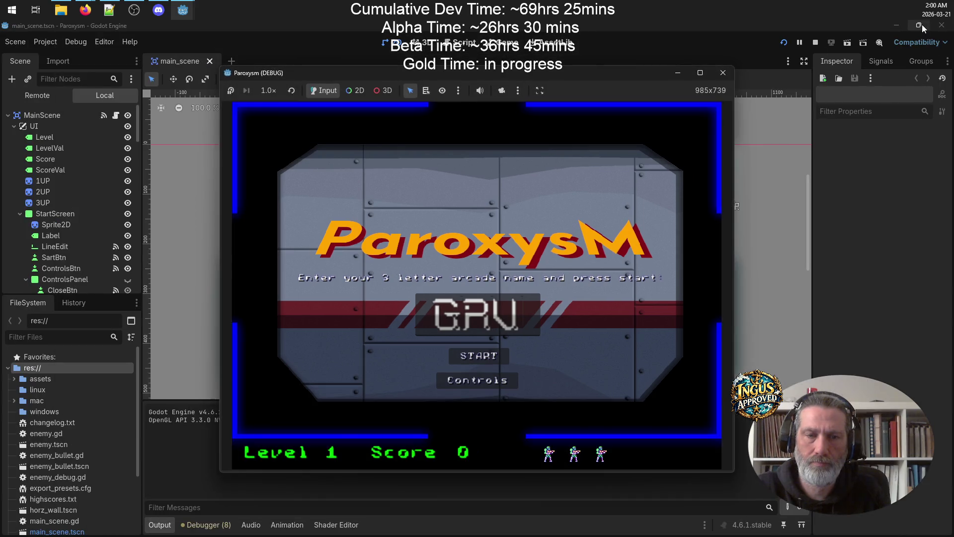
pyautogui.moveTo(547, 75); pyautogui.dragTo(561, 90)
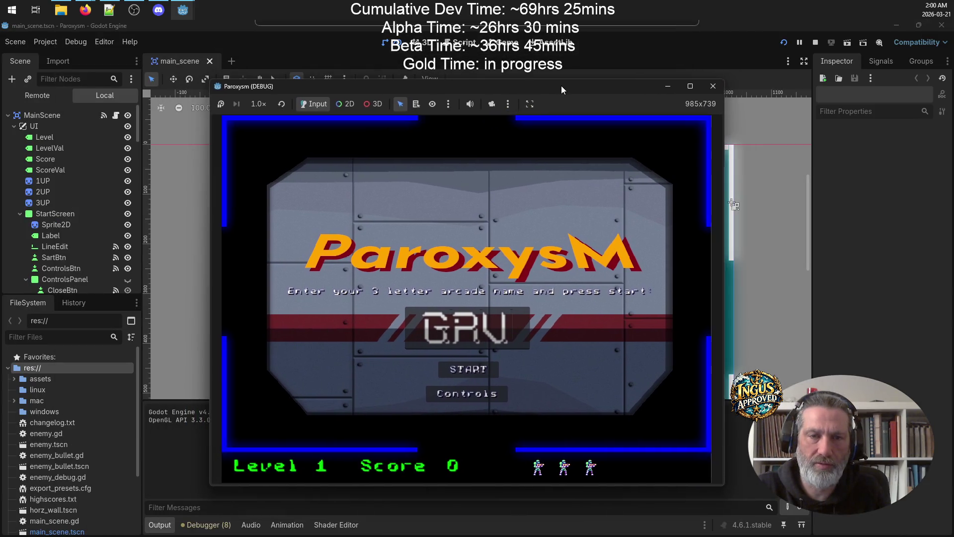
# Set the embedded game view to Stretch to Fit and check it while maximizing and restoring to 1024x739.
pyautogui.click(529, 103)
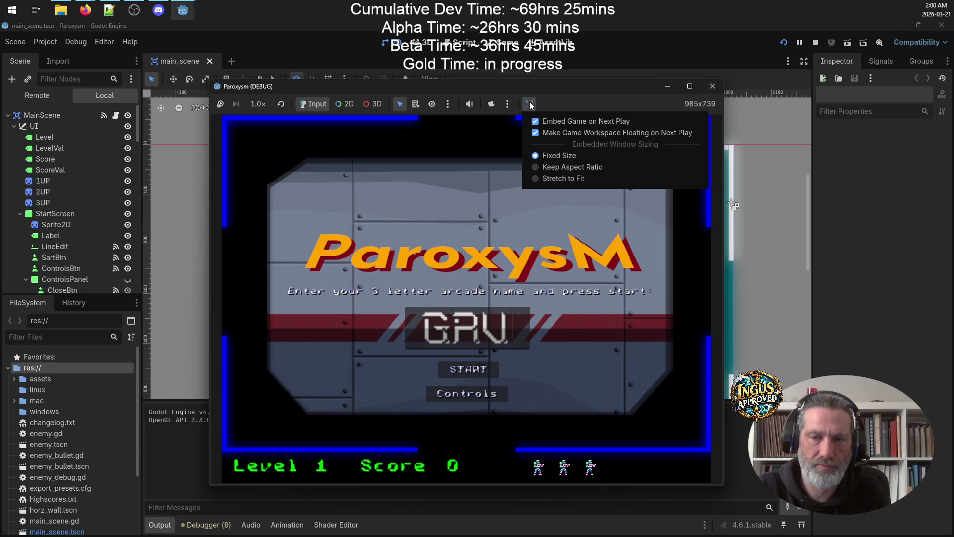
pyautogui.click(533, 178)
pyautogui.click(690, 86)
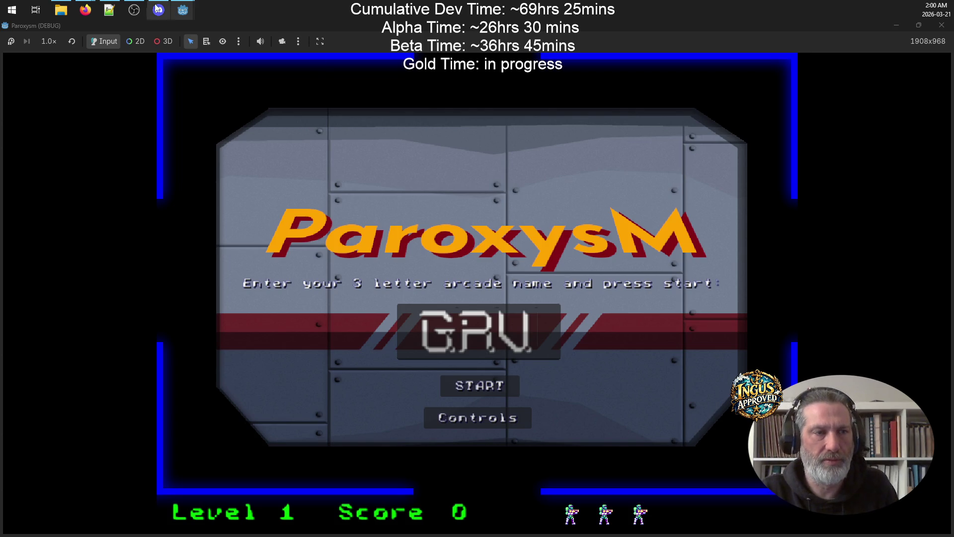
pyautogui.click(924, 25)
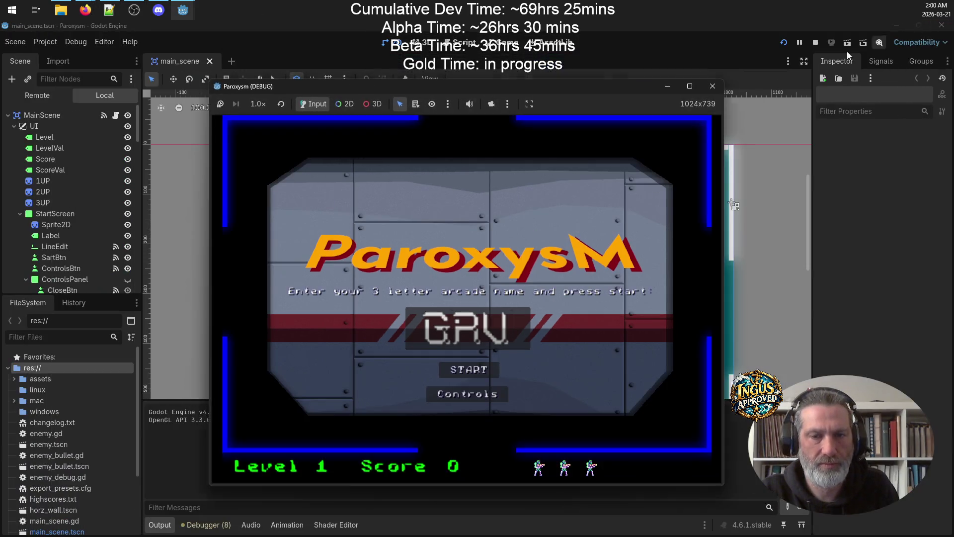
pyautogui.click(685, 85)
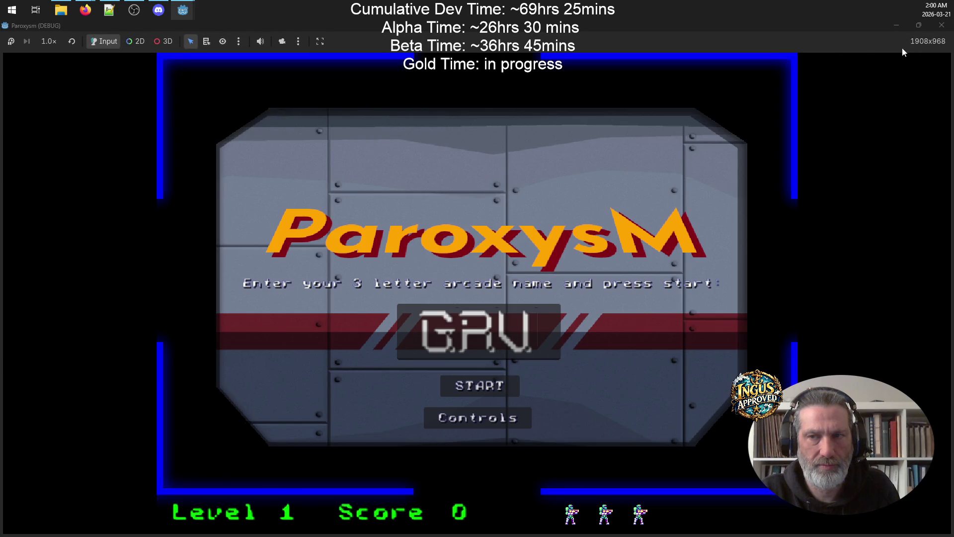
pyautogui.click(920, 25)
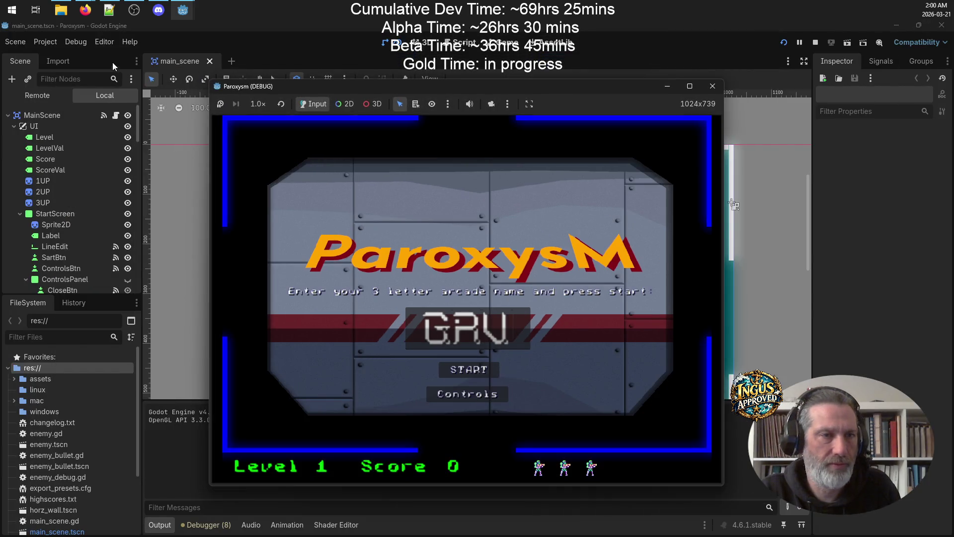
# Check Project Settings' Display > Window size: 1024x768, viewport stretch, keep aspect, then close it.
pyautogui.click(43, 44)
pyautogui.click(55, 54)
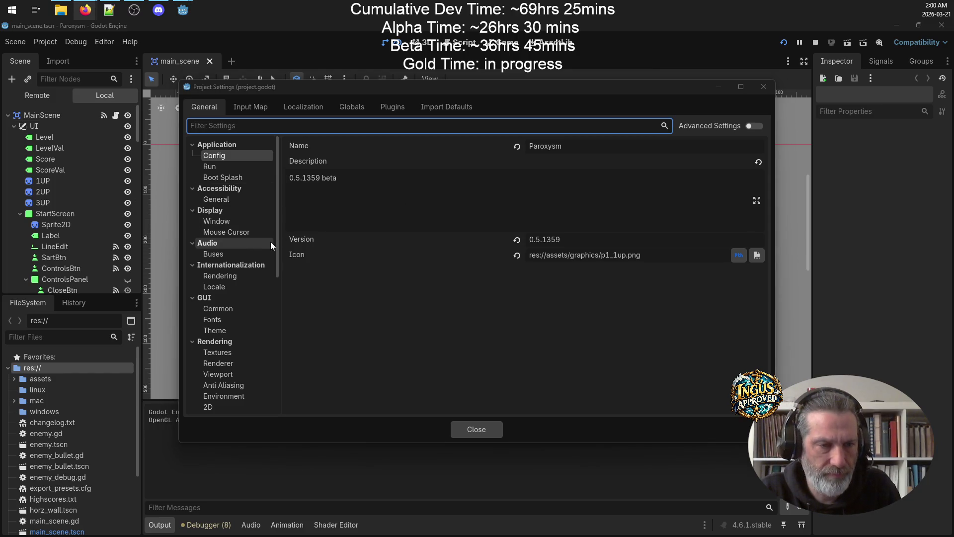
pyautogui.click(248, 209)
pyautogui.click(248, 211)
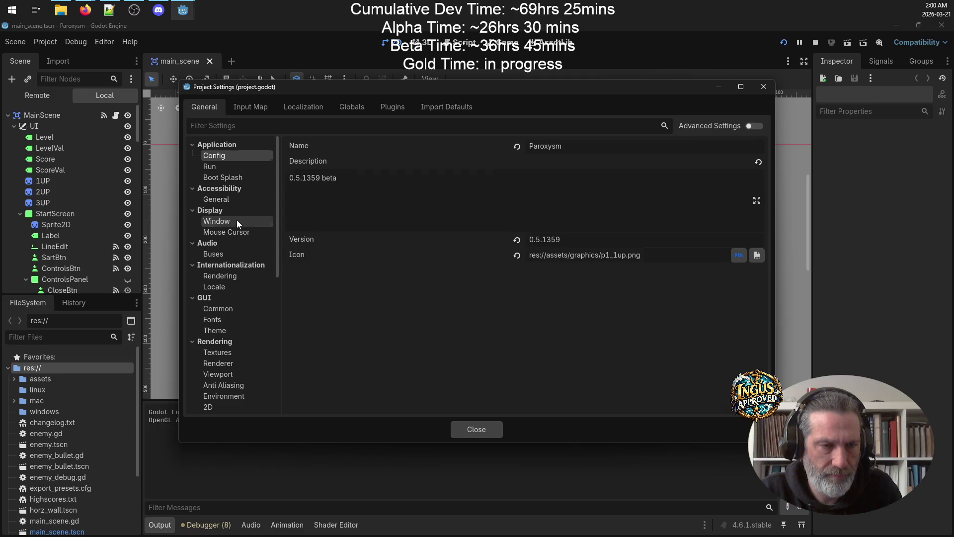
pyautogui.click(236, 220)
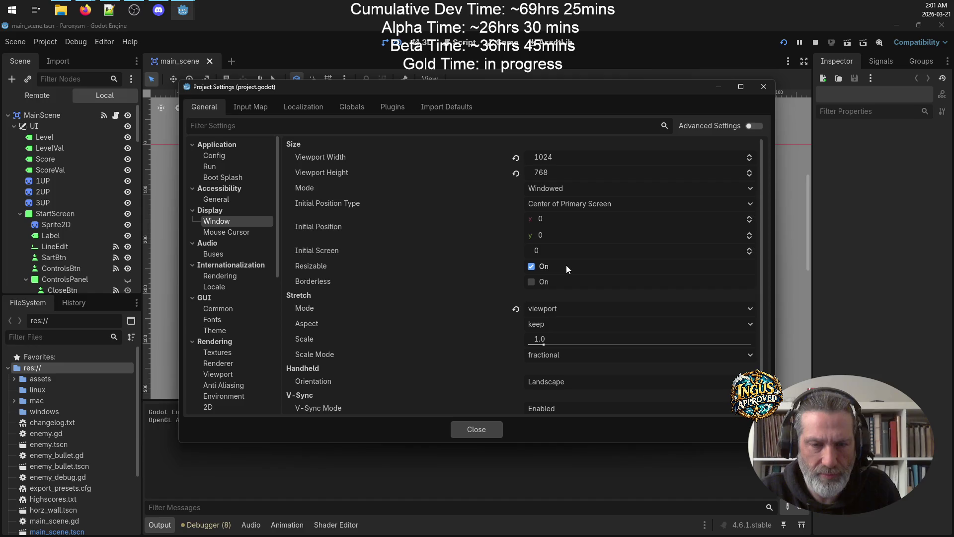
pyautogui.click(476, 429)
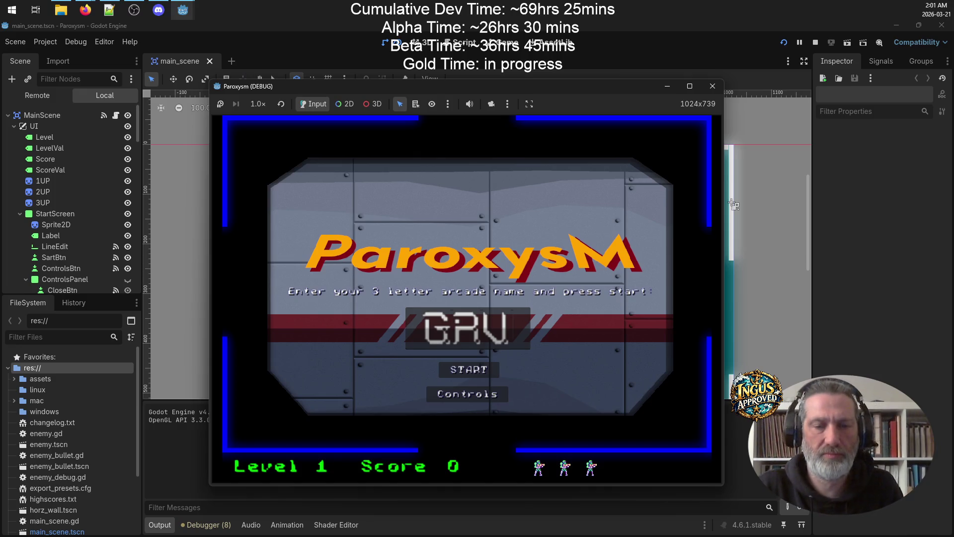
# Maximize the game, start a new game and play level 1 with arrow keys and space to shoot.
pyautogui.click(691, 87)
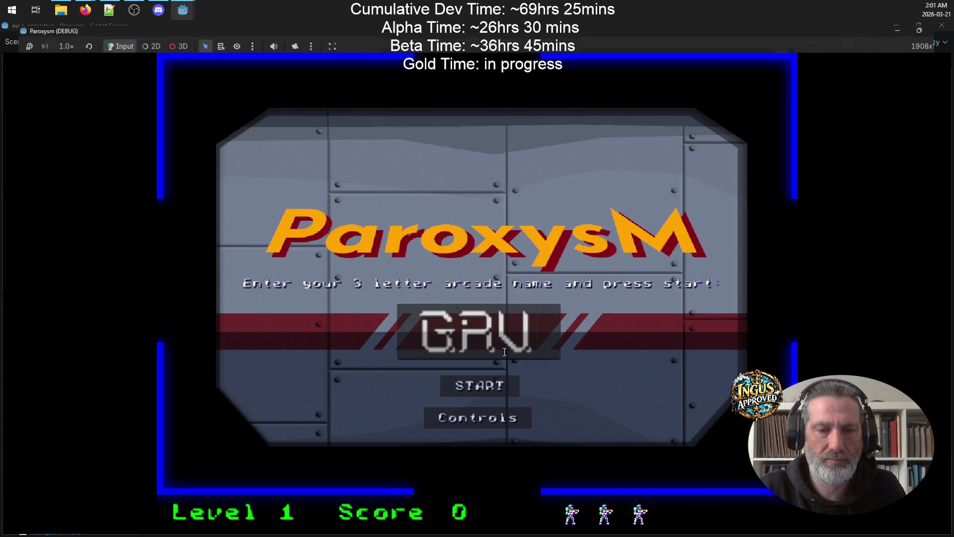
pyautogui.click(484, 384)
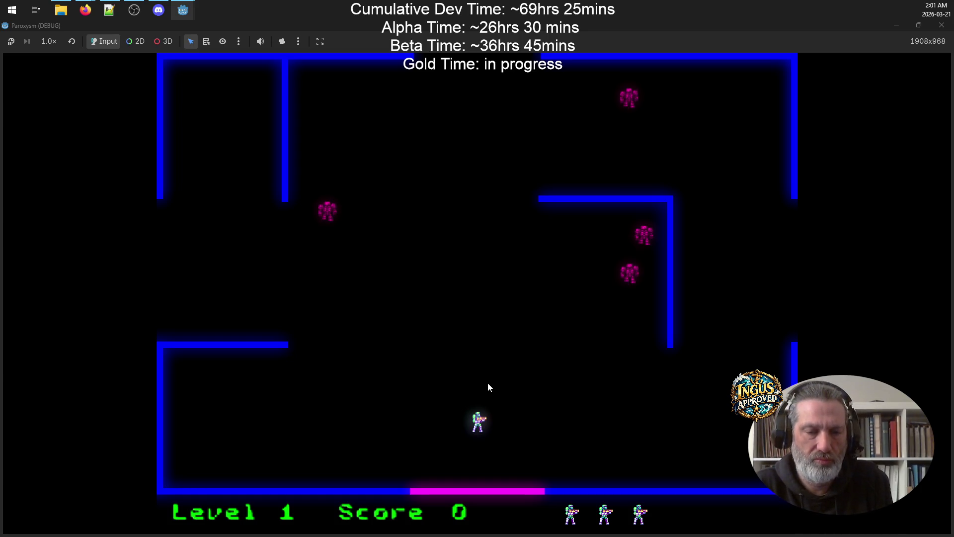
pyautogui.press('Up')
pyautogui.press('Left')
pyautogui.press('space')
pyautogui.press('Right')
pyautogui.press('space')
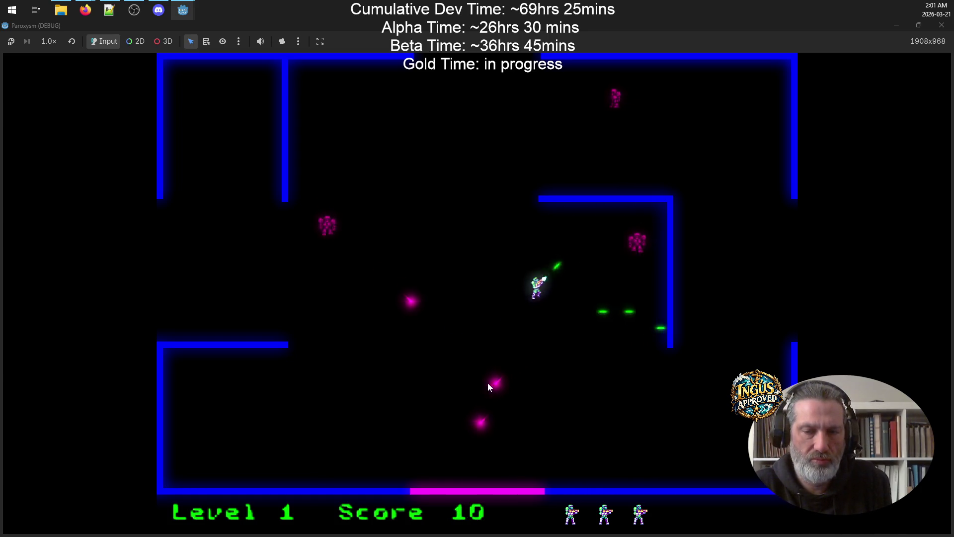
pyautogui.press('Left')
pyautogui.press('Down')
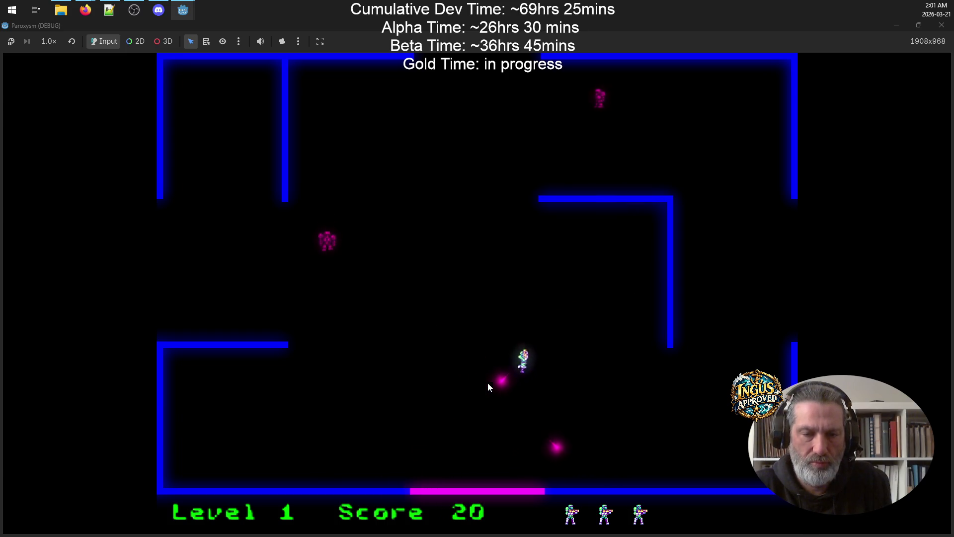
pyautogui.press('Left')
pyautogui.press('Left')
pyautogui.press('Up')
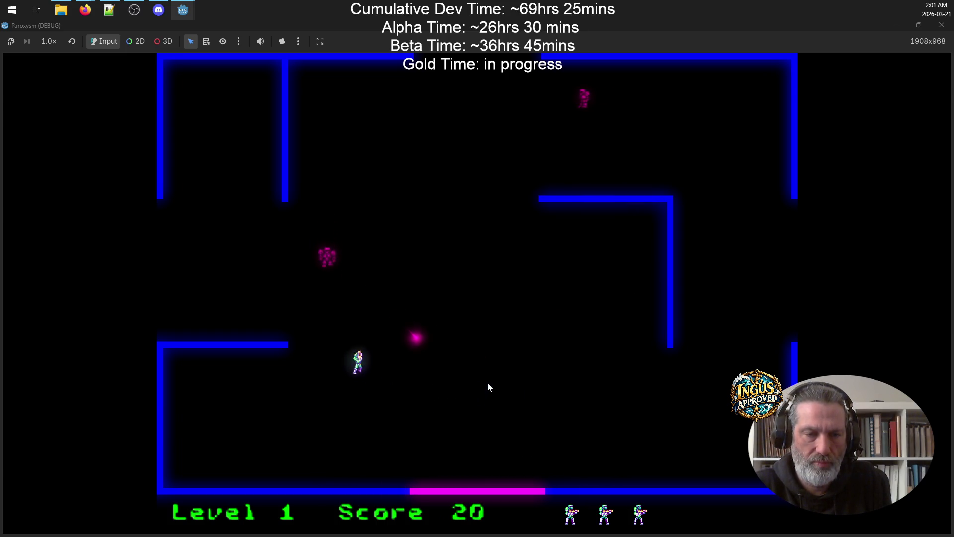
pyautogui.press('Left')
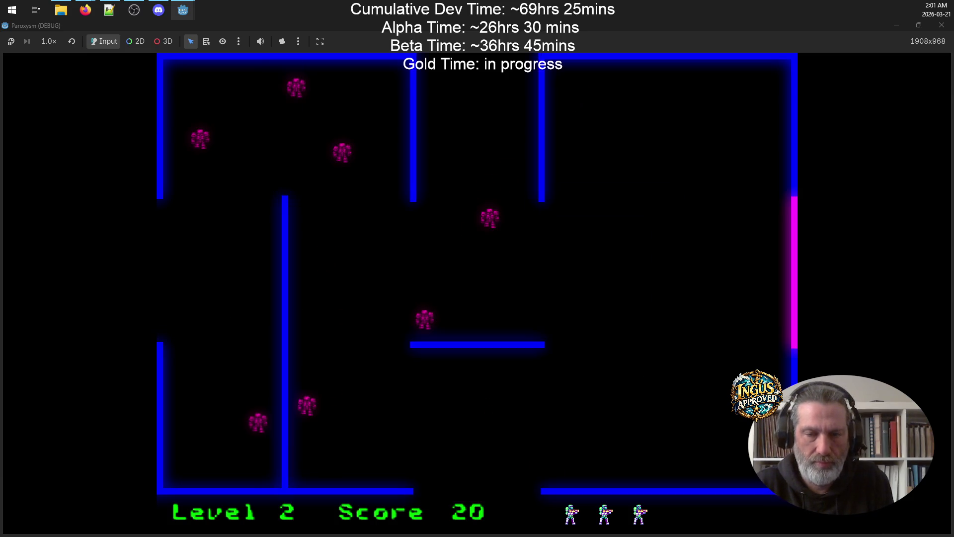
pyautogui.press('Down')
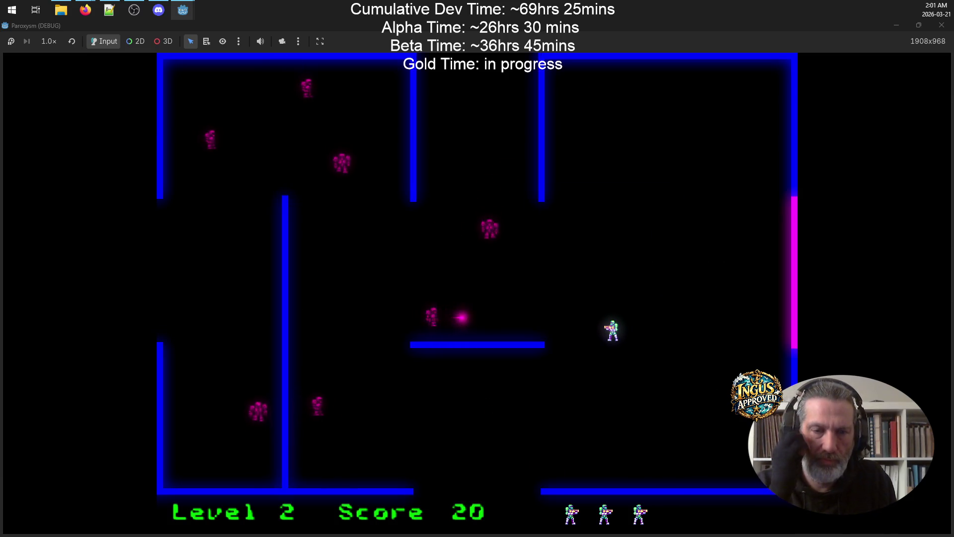
pyautogui.press('Up')
pyautogui.press('Right')
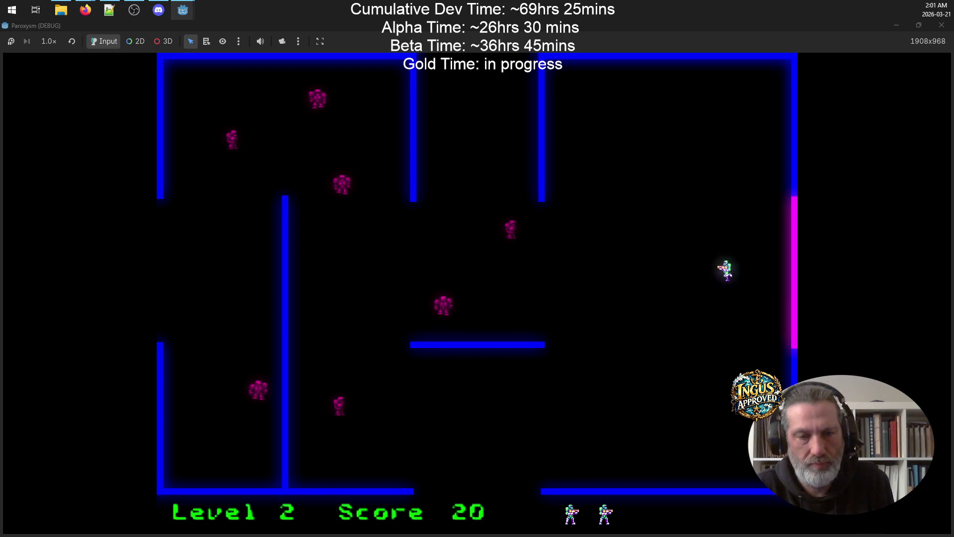
pyautogui.press('Up')
pyautogui.press('Left')
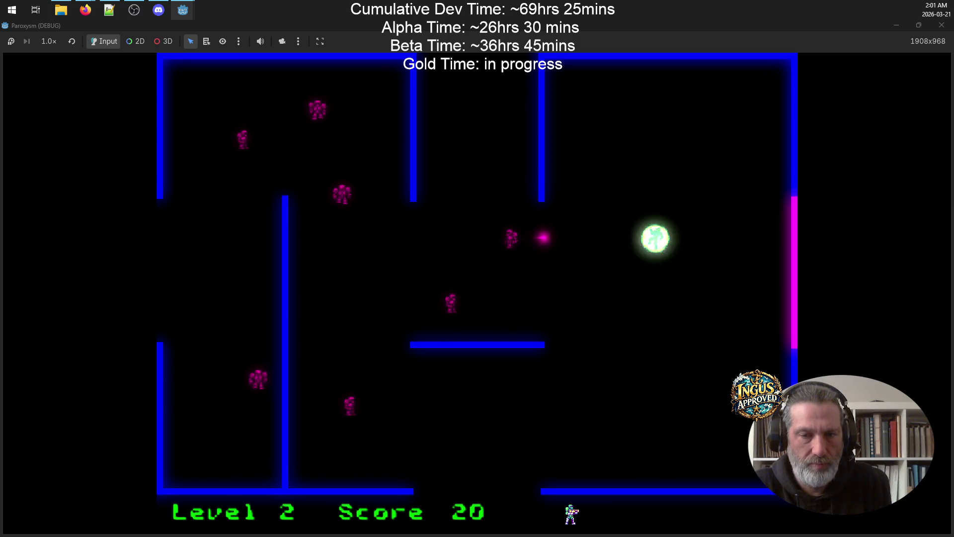
pyautogui.press('Up')
pyautogui.press('Left')
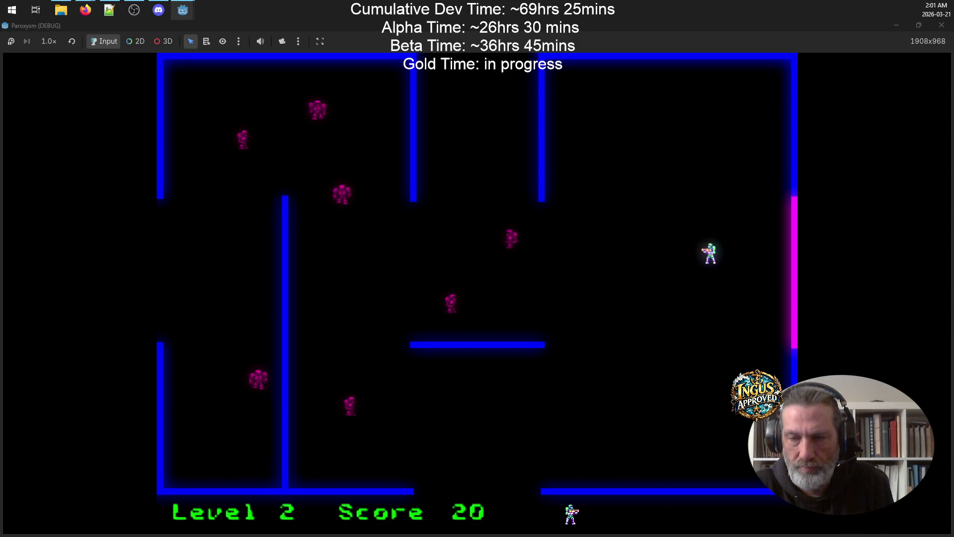
pyautogui.press('Left')
pyautogui.press('Up')
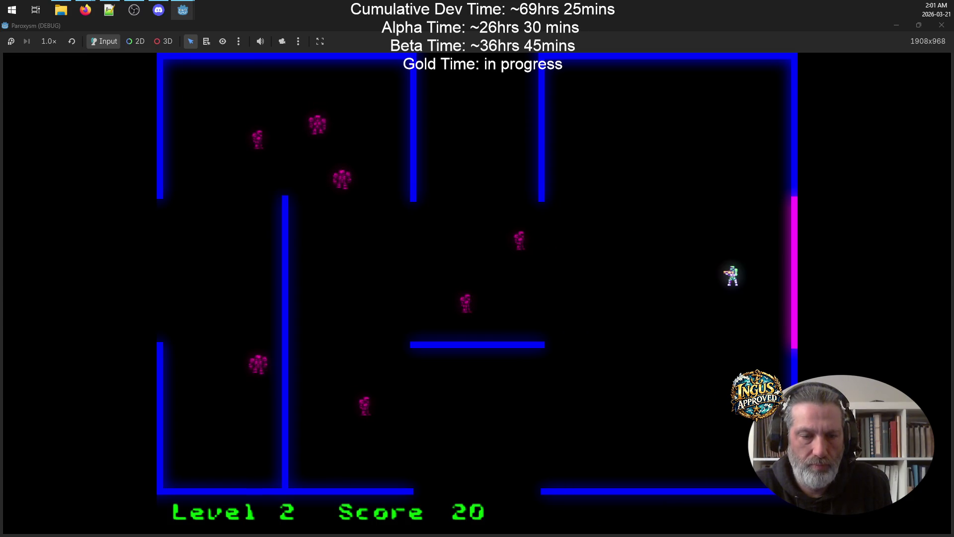
# Turn the game's music volume down, then pause and resume the game.
pyautogui.press('=')
pyautogui.press('=')
pyautogui.press('Right')
pyautogui.press('Down')
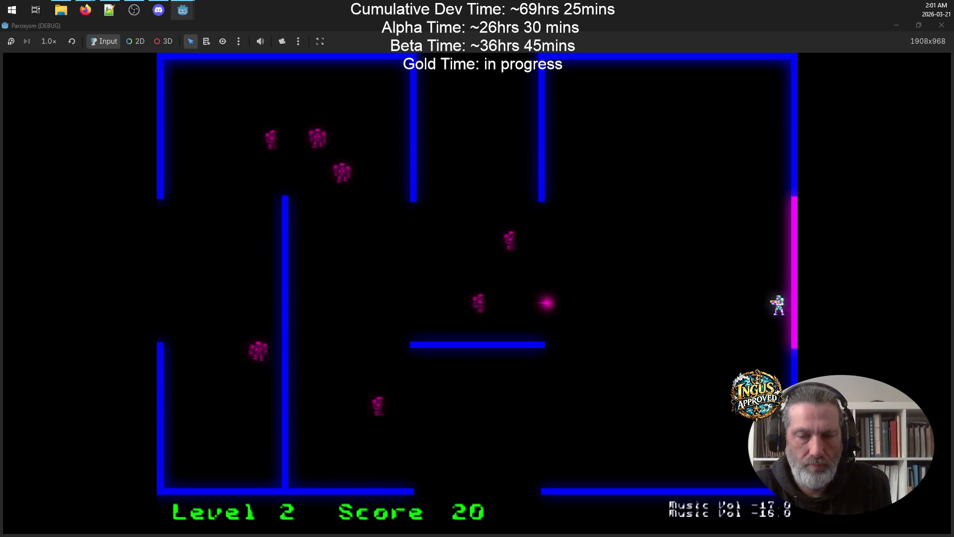
pyautogui.press('-')
pyautogui.press('-')
pyautogui.press('-')
pyautogui.press('Left')
pyautogui.press('p')
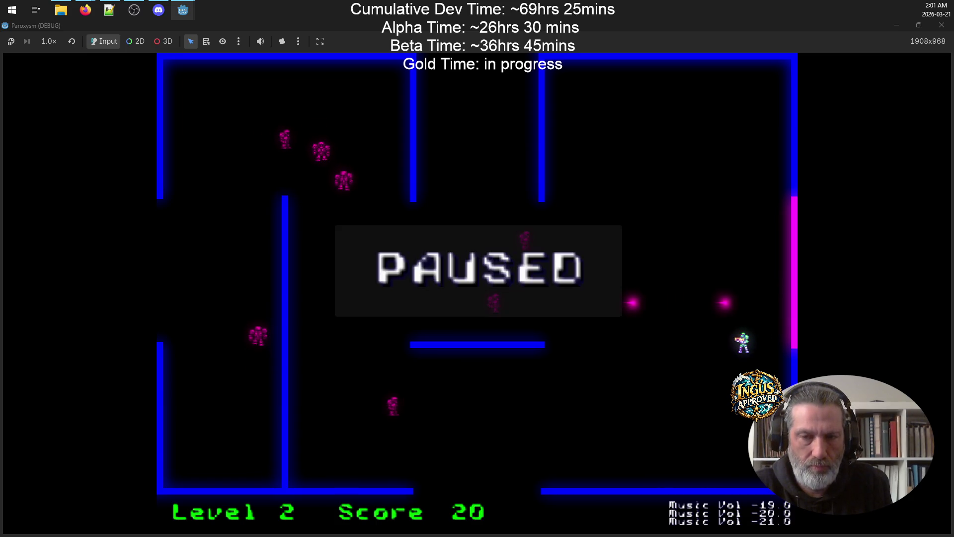
pyautogui.press('p')
# Fight enemies across the maze until game over, then continue and quit back to the editor.
pyautogui.press('Up')
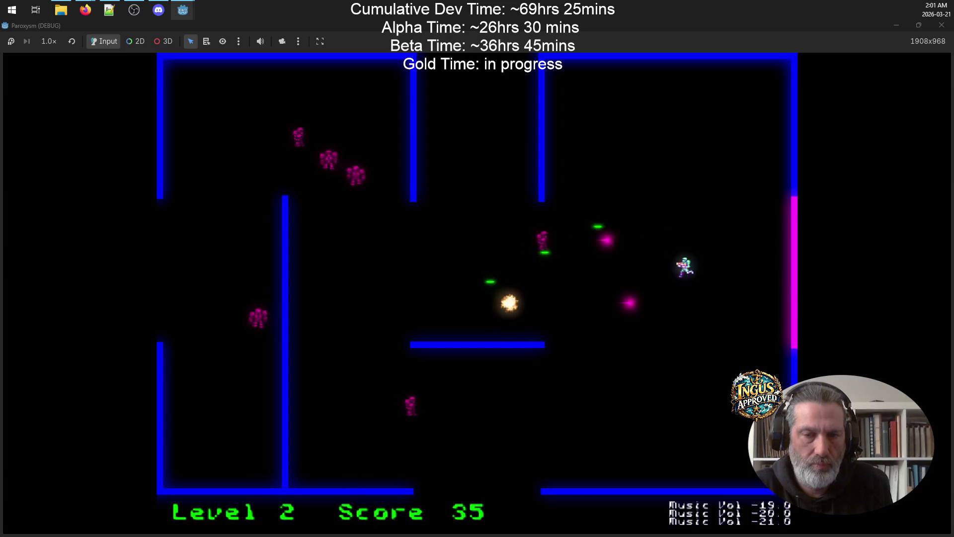
pyautogui.press('Down')
pyautogui.press('Left')
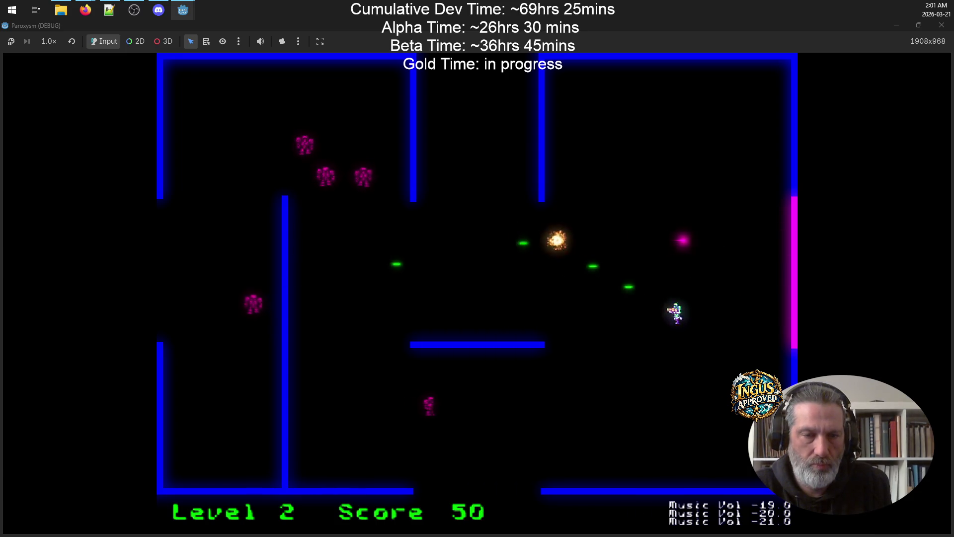
pyautogui.press('Down')
pyautogui.press('Down')
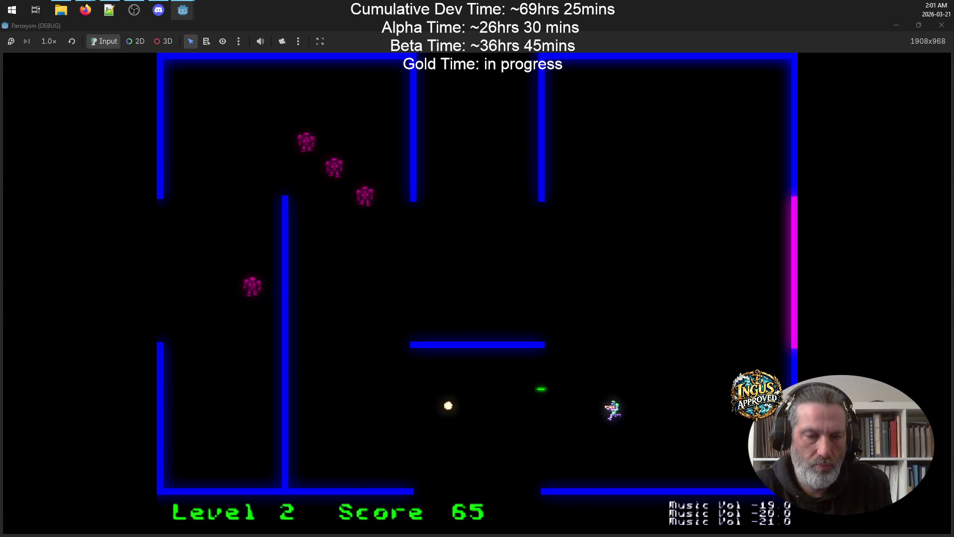
pyautogui.press('Up')
pyautogui.press('Left')
pyautogui.press('Left')
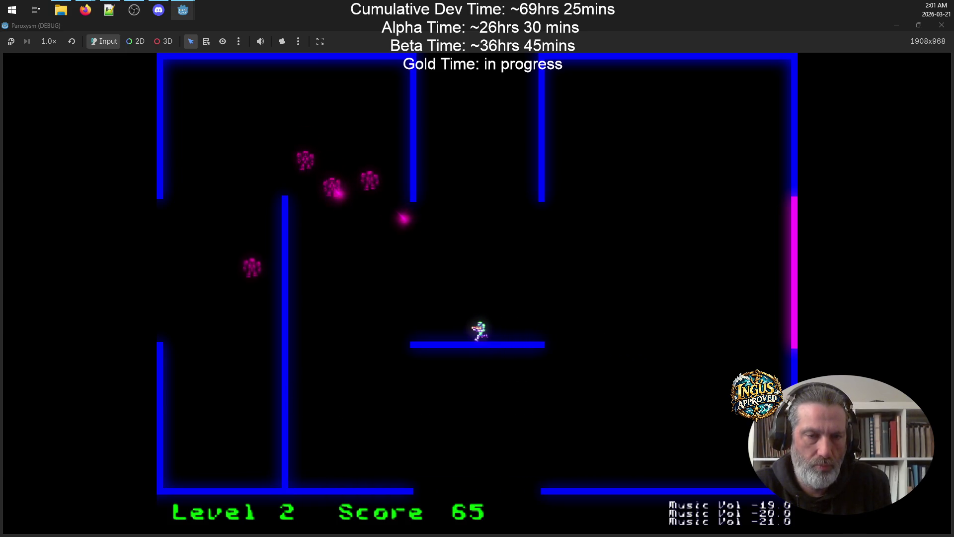
pyautogui.press('Left')
pyautogui.press('Right')
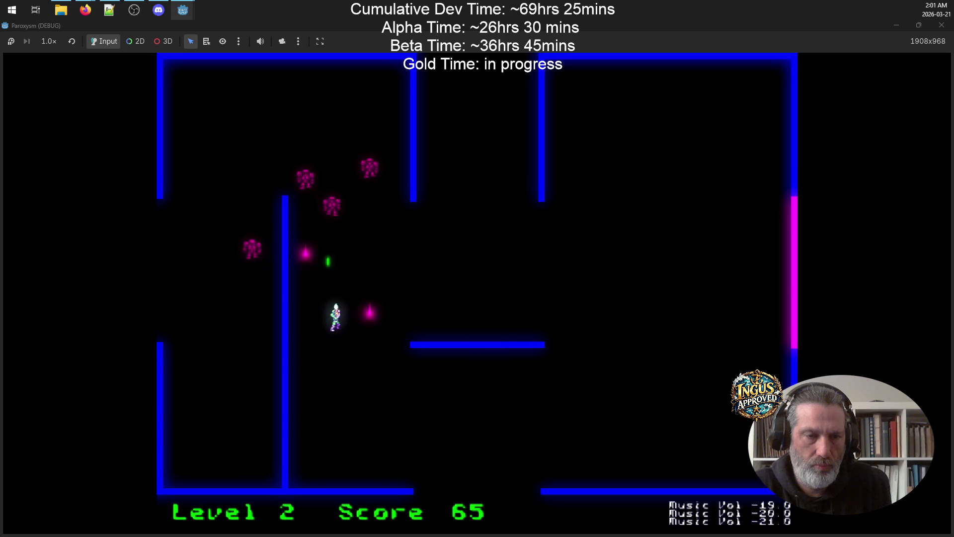
pyautogui.press('Left')
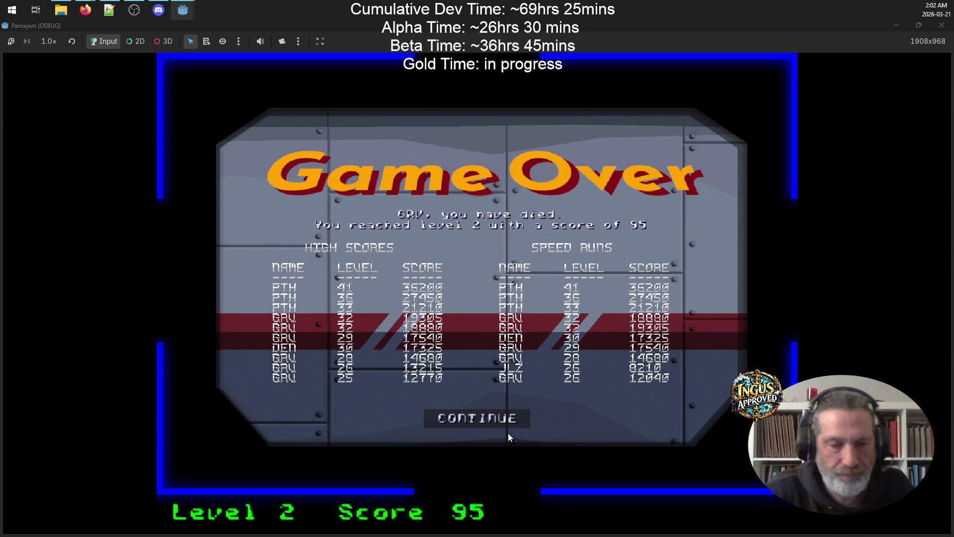
pyautogui.click(502, 421)
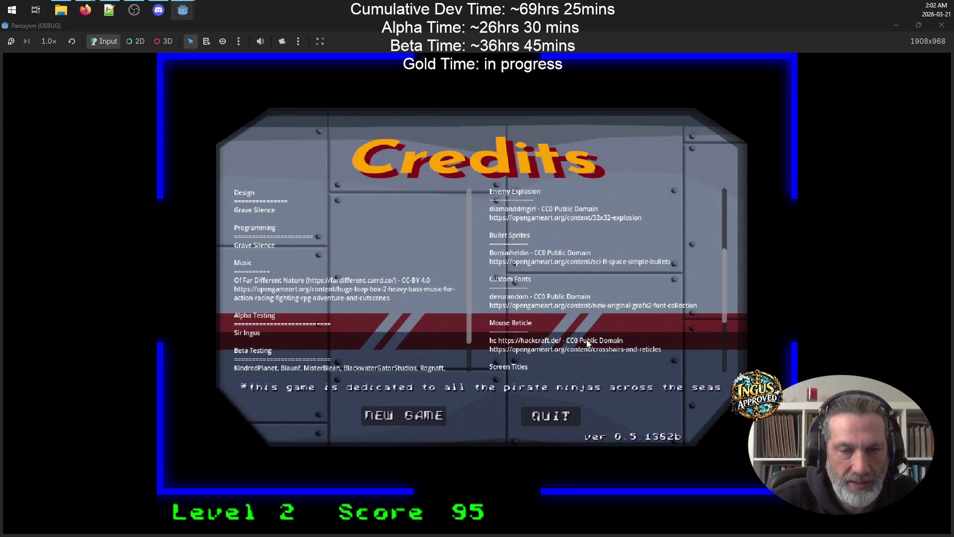
pyautogui.click(550, 417)
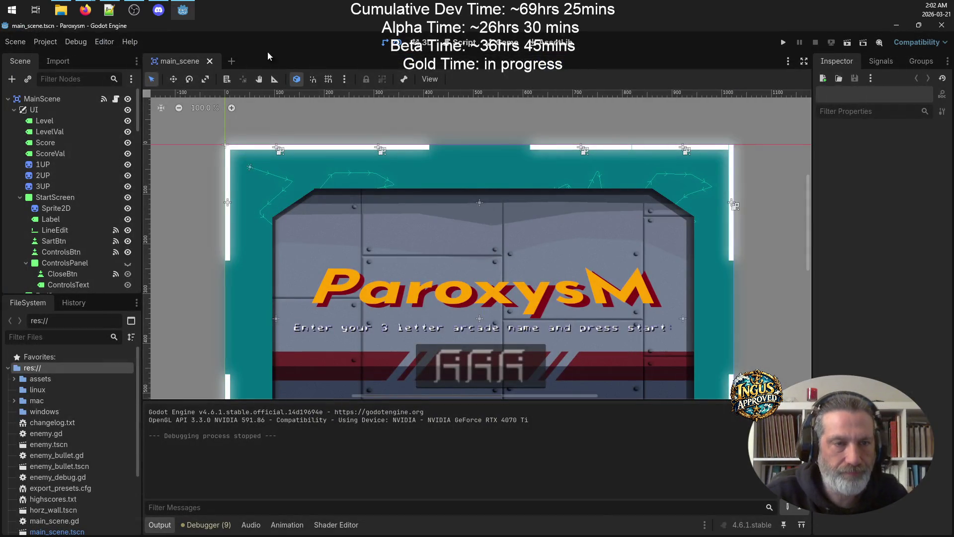
# Open File Explorer at src and start a TortoiseSVN Commit for the Paroxysm folder.
pyautogui.click(164, 9)
pyautogui.click(60, 10)
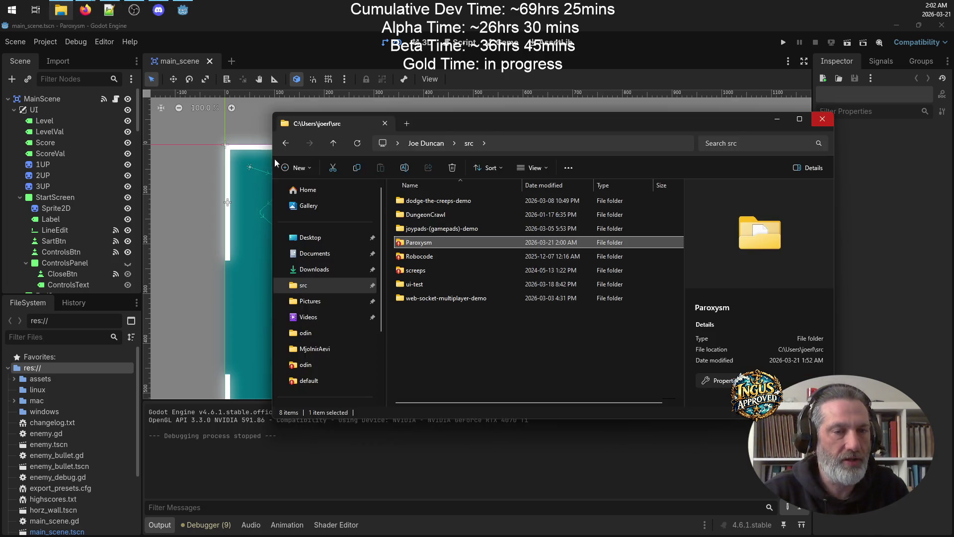
pyautogui.rightClick(452, 245)
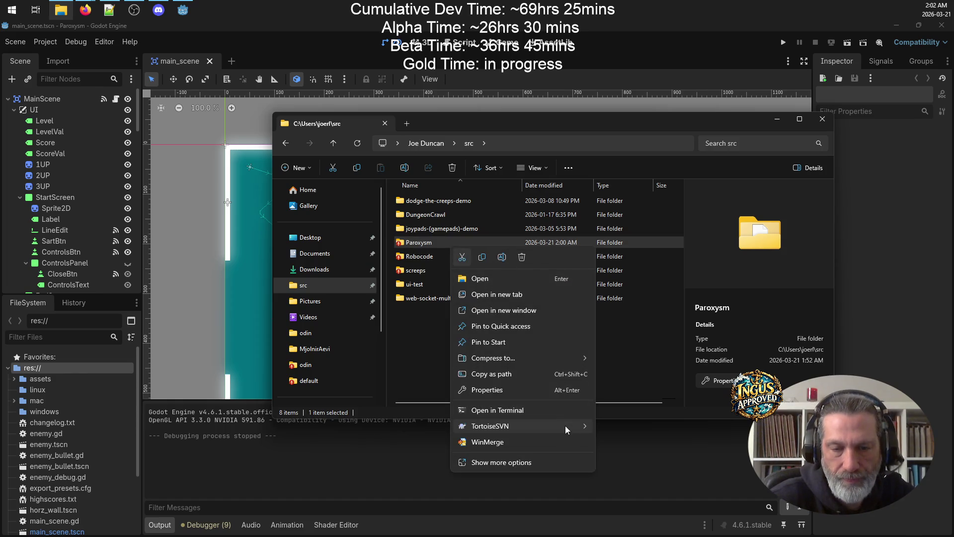
pyautogui.moveTo(566, 426)
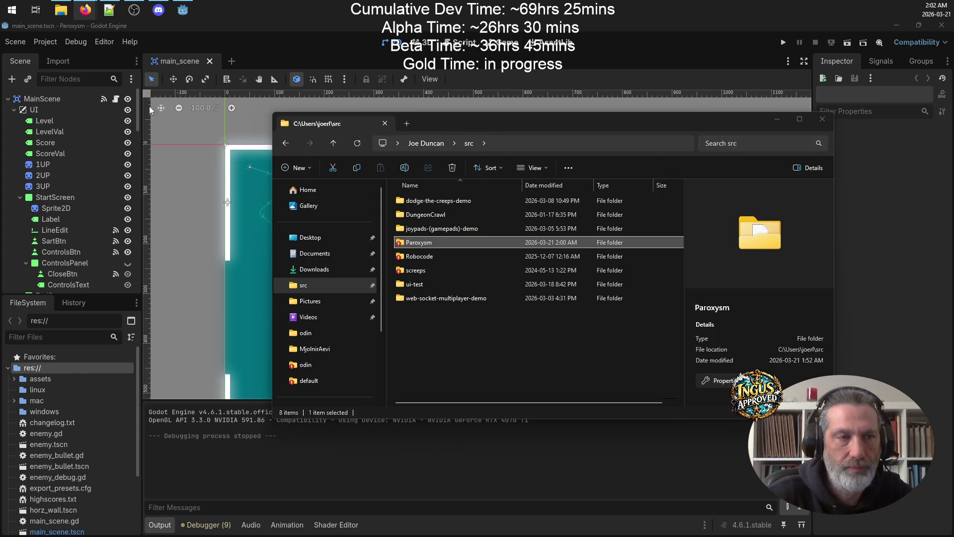
pyautogui.rightClick(432, 243)
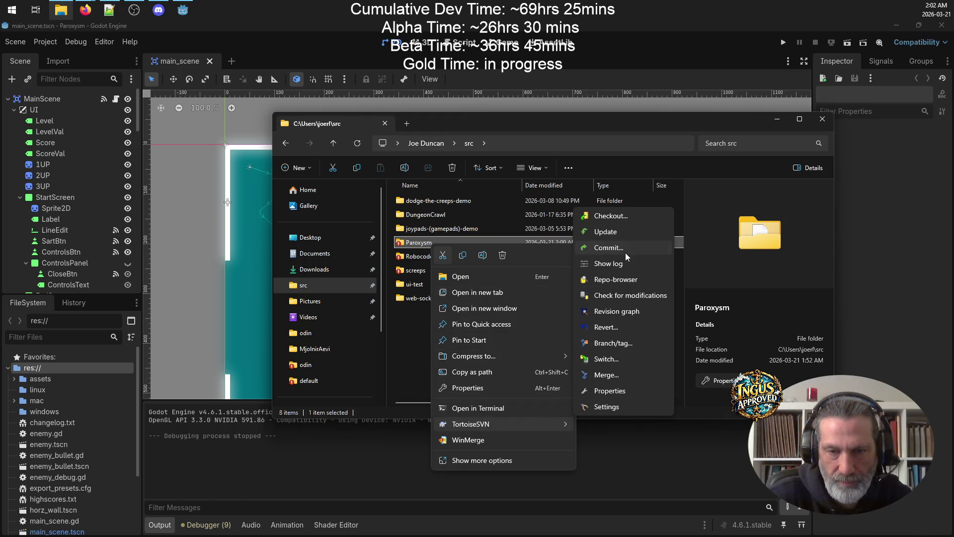
pyautogui.click(625, 251)
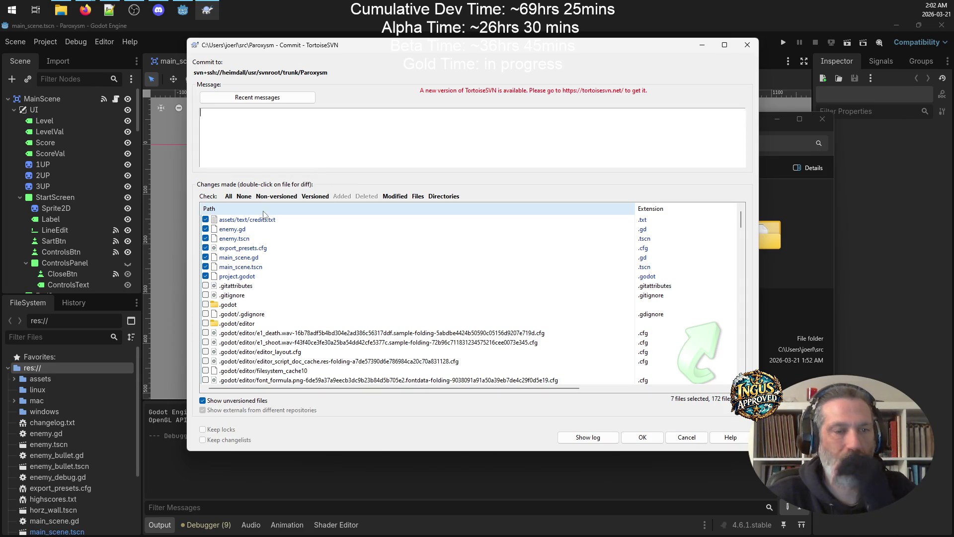
# Commit the seven changed files as revision 1364, pasting changelog lines 17–23 as the message.
pyautogui.moveTo(479, 46); pyautogui.dragTo(484, 57)
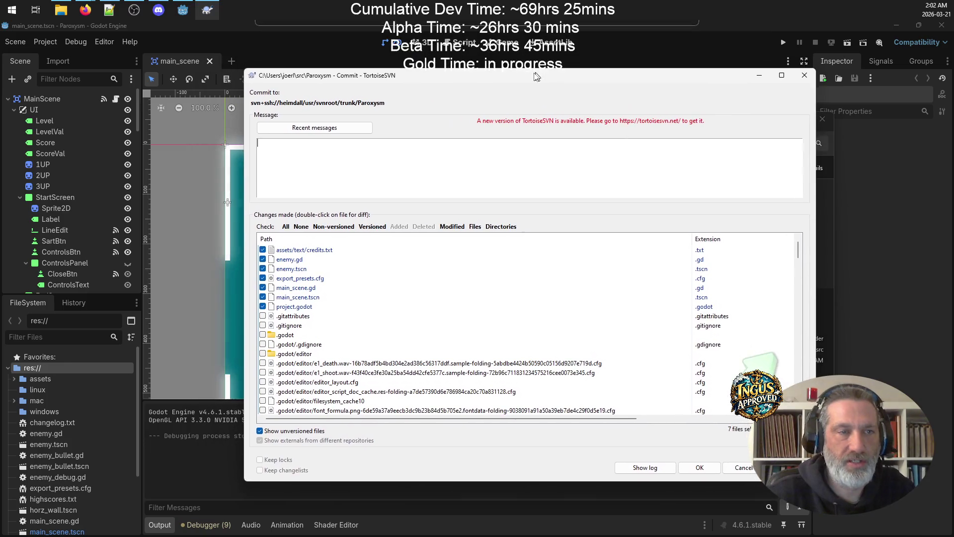
pyautogui.click(109, 9)
pyautogui.moveTo(261, 397)
pyautogui.mouseDown()
pyautogui.moveTo(10, 302)
pyautogui.moveTo(3, 278)
pyautogui.moveTo(8, 285)
pyautogui.mouseUp()
pyautogui.hotkey('ctrl', 'c')
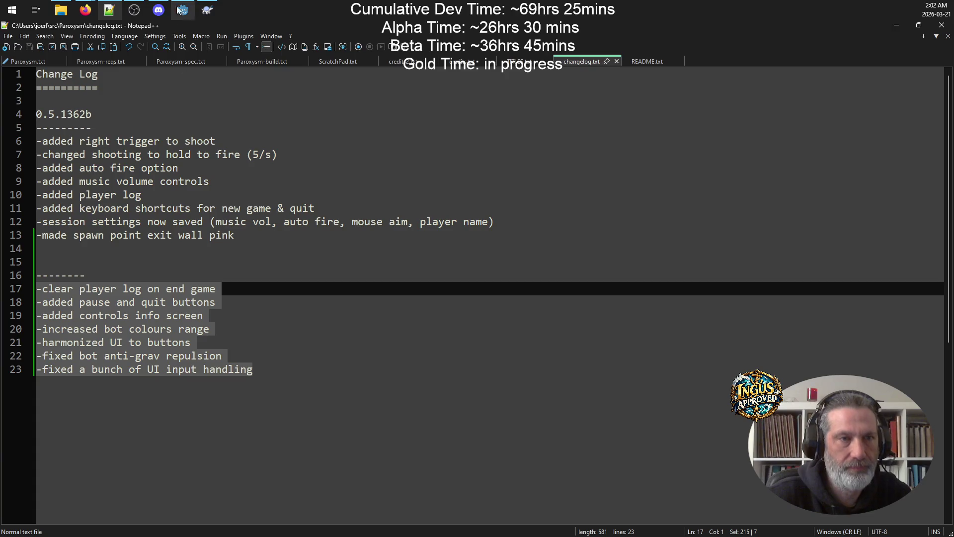
pyautogui.click(207, 10)
pyautogui.hotkey('ctrl', 'v')
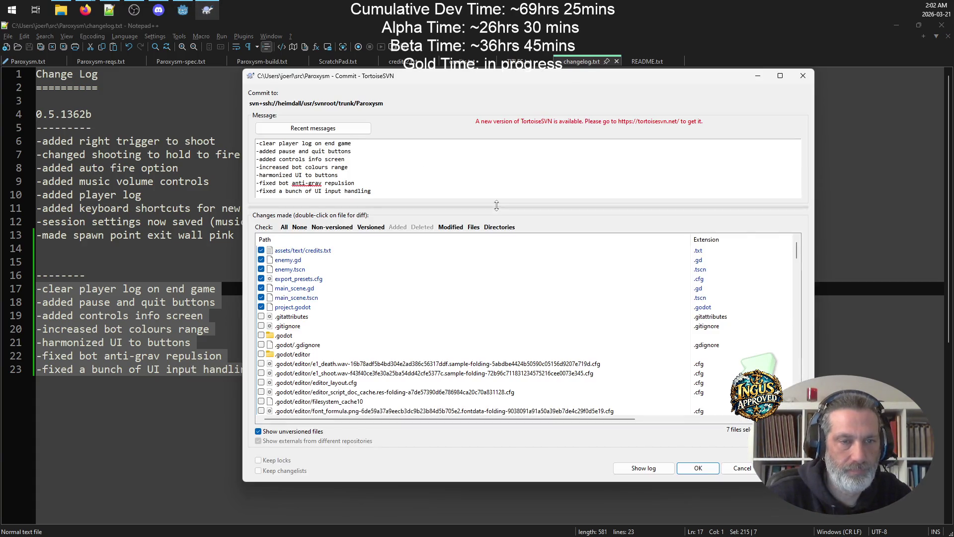
pyautogui.click(712, 468)
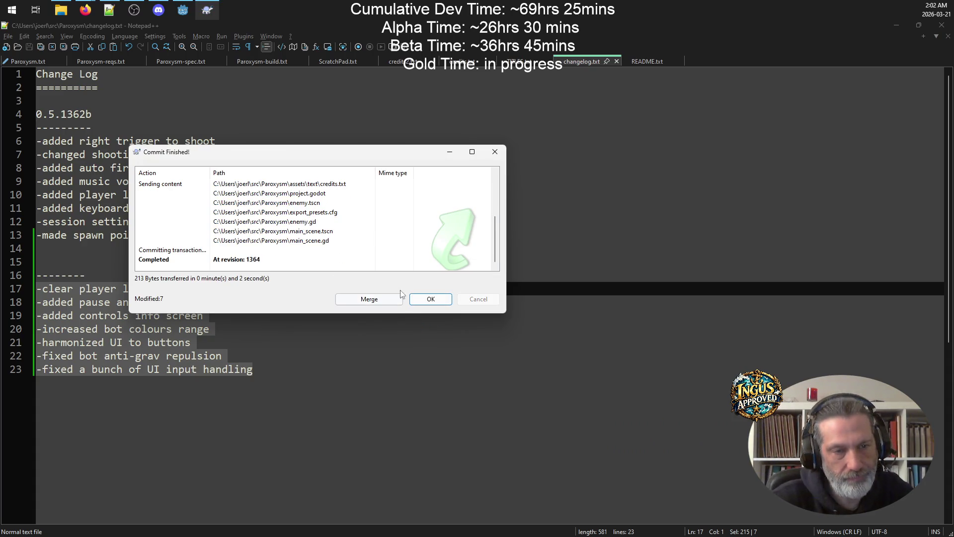
pyautogui.click(430, 300)
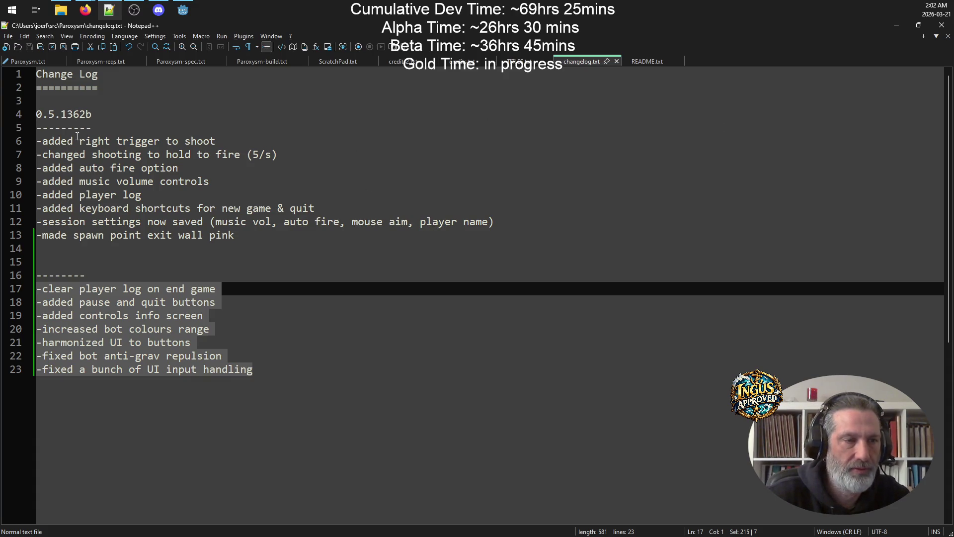
# Add a '0.5.1364b' version heading on line 15 of changelog.txt and save it.
pyautogui.moveTo(92, 115); pyautogui.dragTo(9, 117)
pyautogui.hotkey('ctrl', 'c')
pyautogui.click(60, 262)
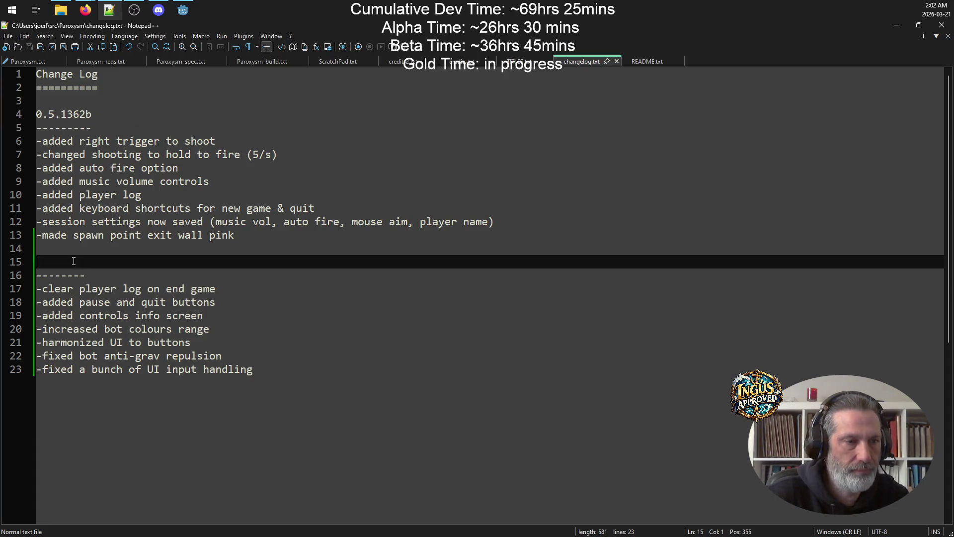
pyautogui.hotkey('ctrl', 'v')
pyautogui.moveTo(86, 262); pyautogui.dragTo(80, 262)
pyautogui.write('4')
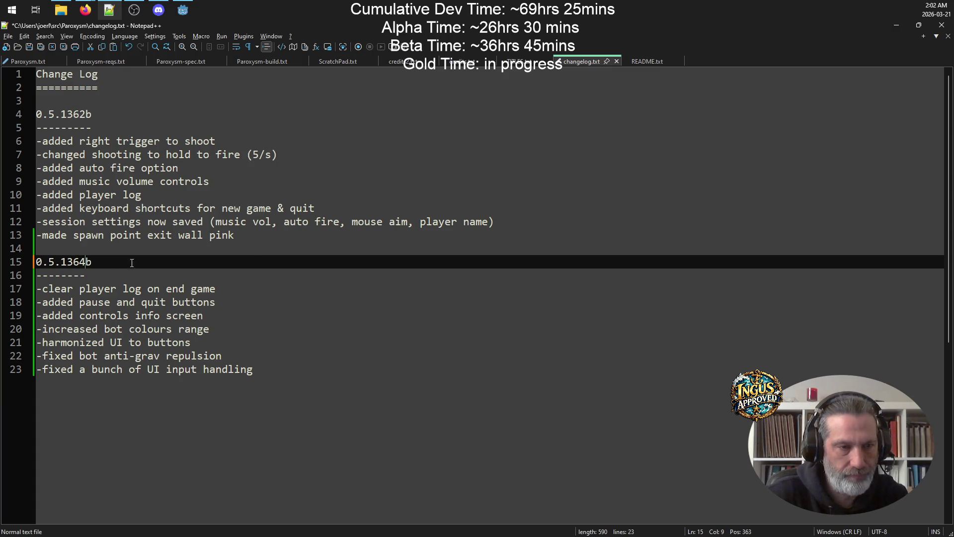
pyautogui.hotkey('ctrl', 's')
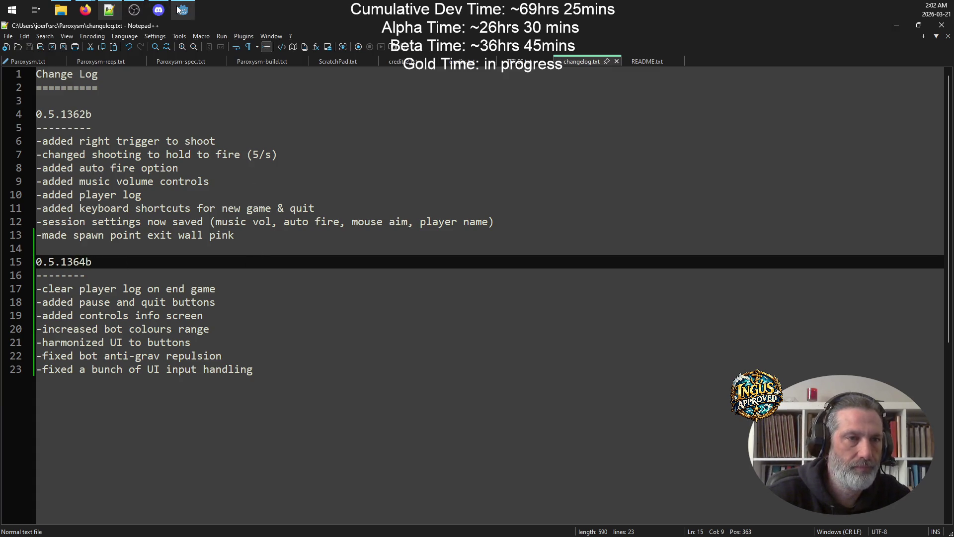
pyautogui.click(180, 11)
# Update Application > Config Version and Description in Project Settings to 0.5.1364.
pyautogui.click(45, 41)
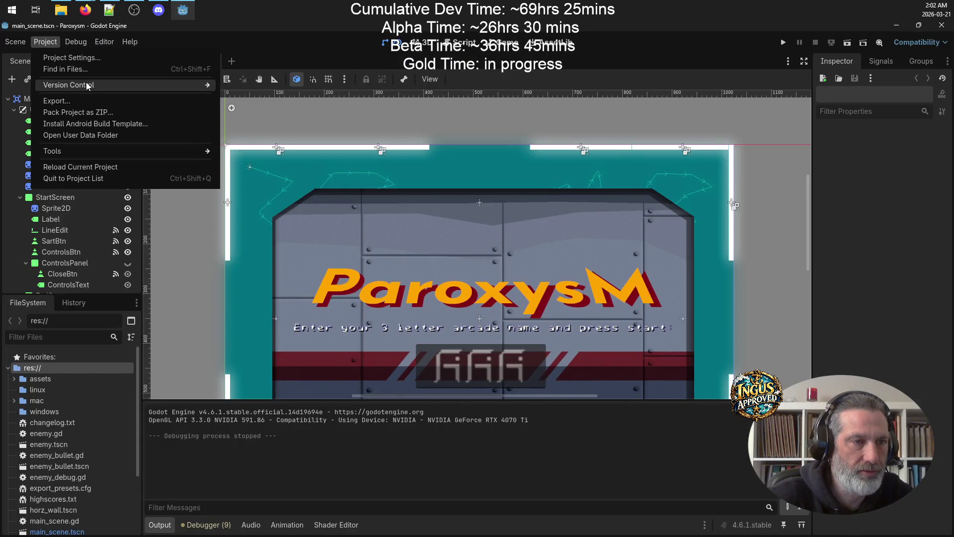
pyautogui.click(86, 62)
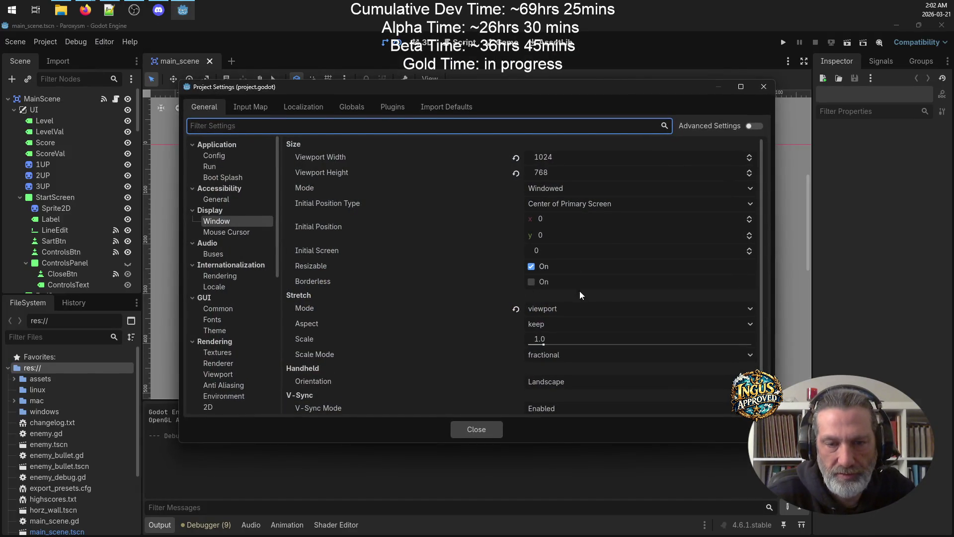
pyautogui.click(232, 155)
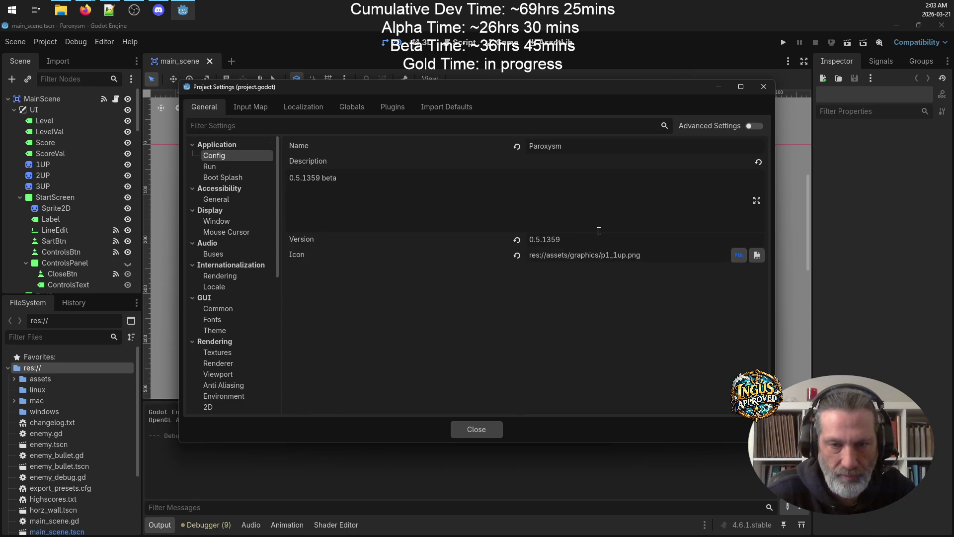
pyautogui.click(572, 239)
pyautogui.press('BackSpace')
pyautogui.press('BackSpace')
pyautogui.write('6')
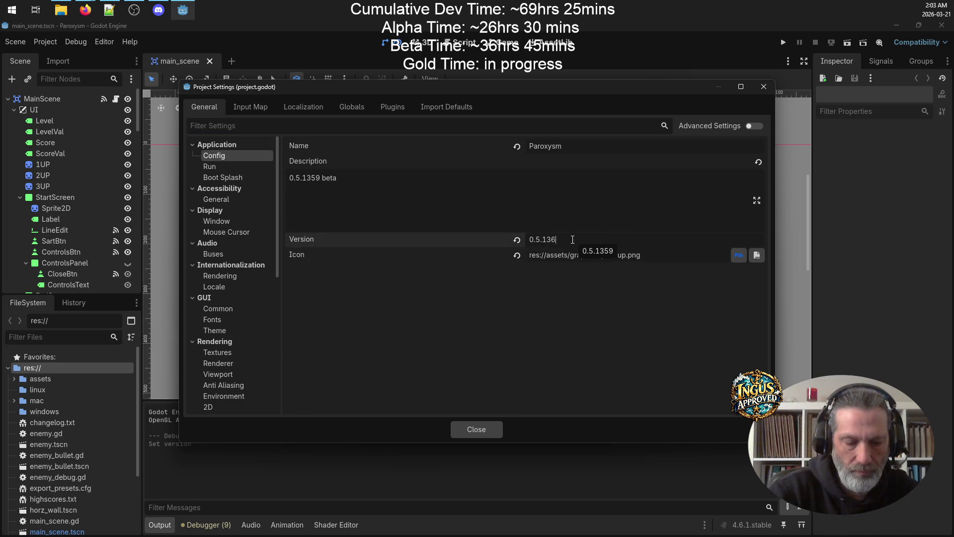
pyautogui.write('4')
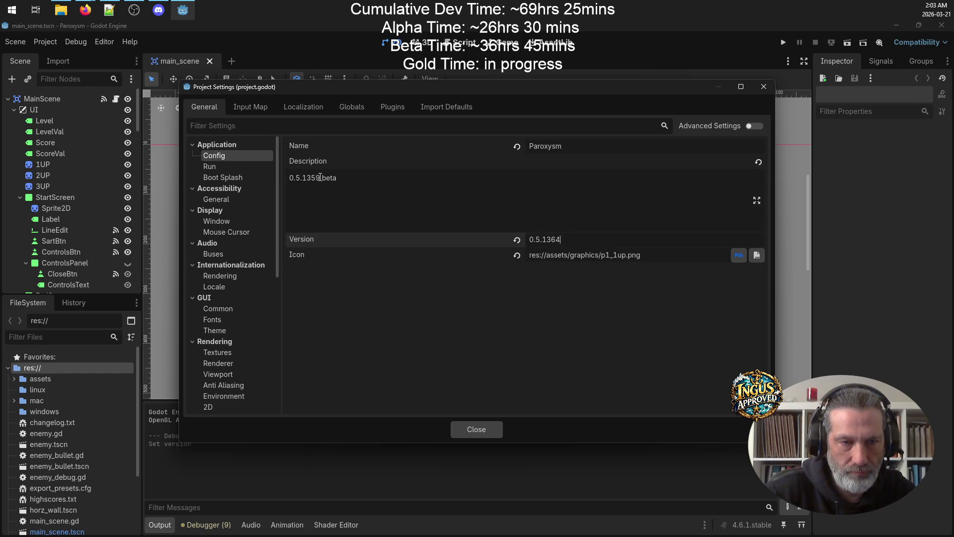
pyautogui.moveTo(320, 177); pyautogui.dragTo(315, 178)
pyautogui.write('64')
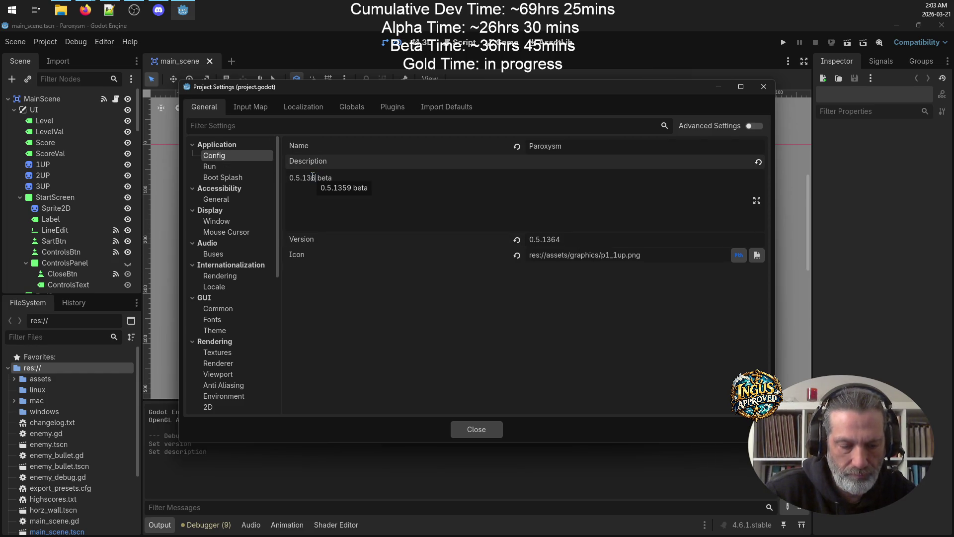
pyautogui.click(485, 430)
# Show CreditsScreen, change VerLabel's text to 'ver 0.5.1364b' and save main_scene.
pyautogui.scroll(-4, 54, 247)
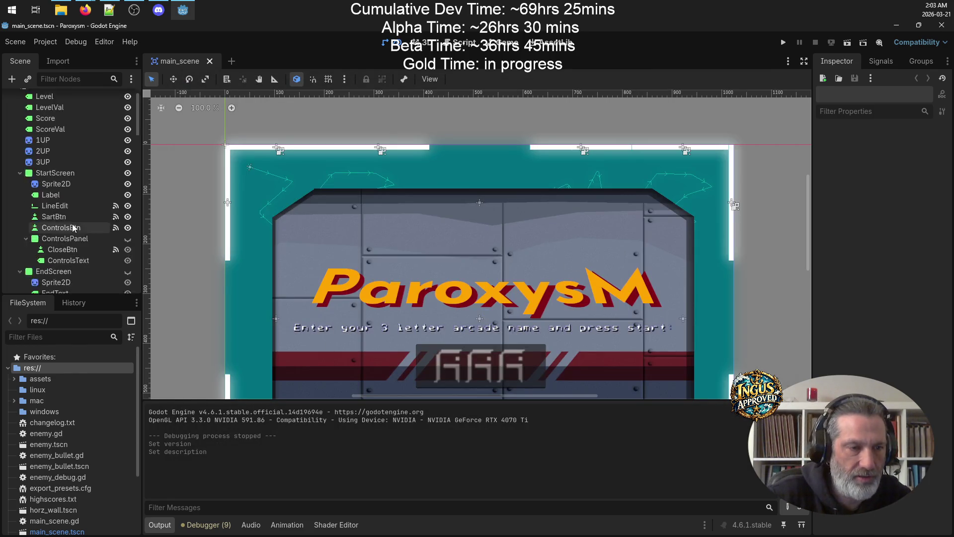
pyautogui.click(59, 263)
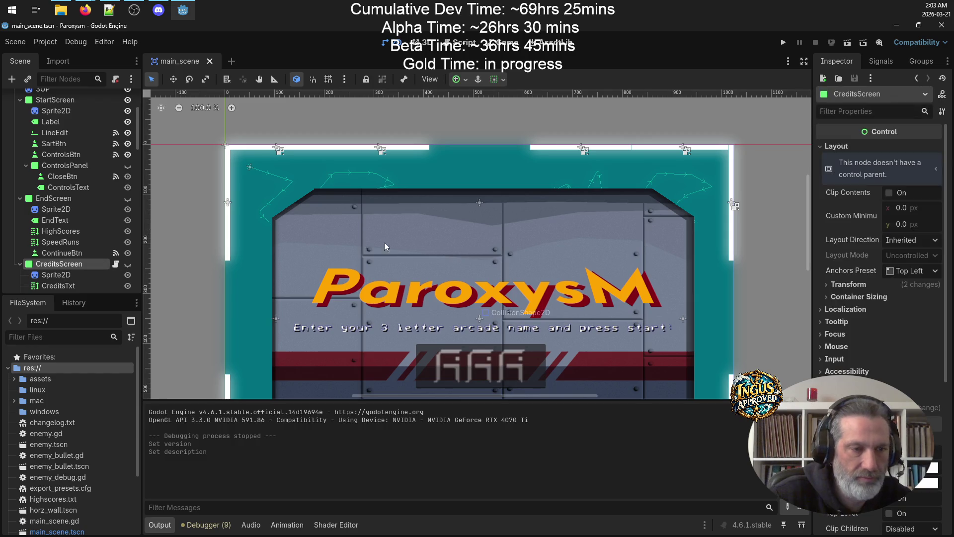
pyautogui.click(128, 263)
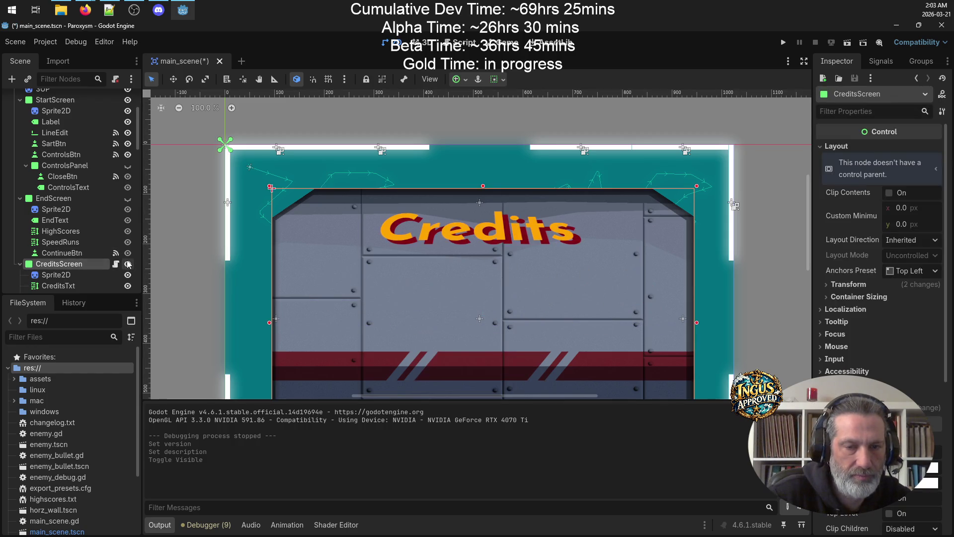
pyautogui.scroll(-5, 716, 270)
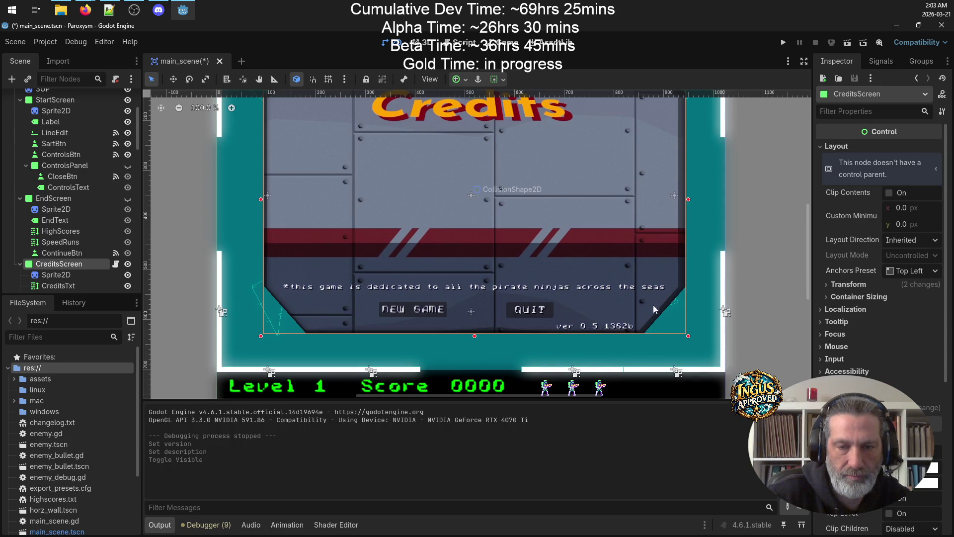
pyautogui.click(623, 330)
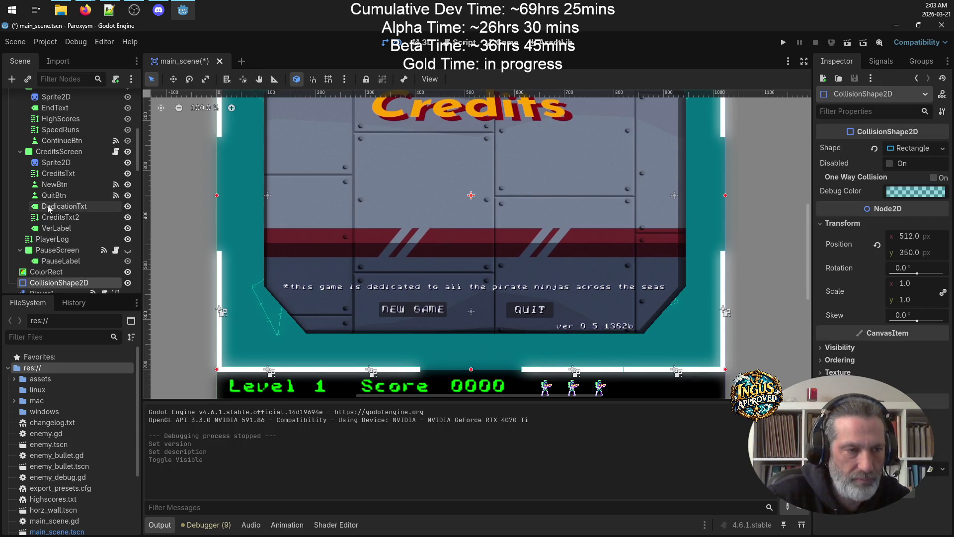
pyautogui.click(74, 232)
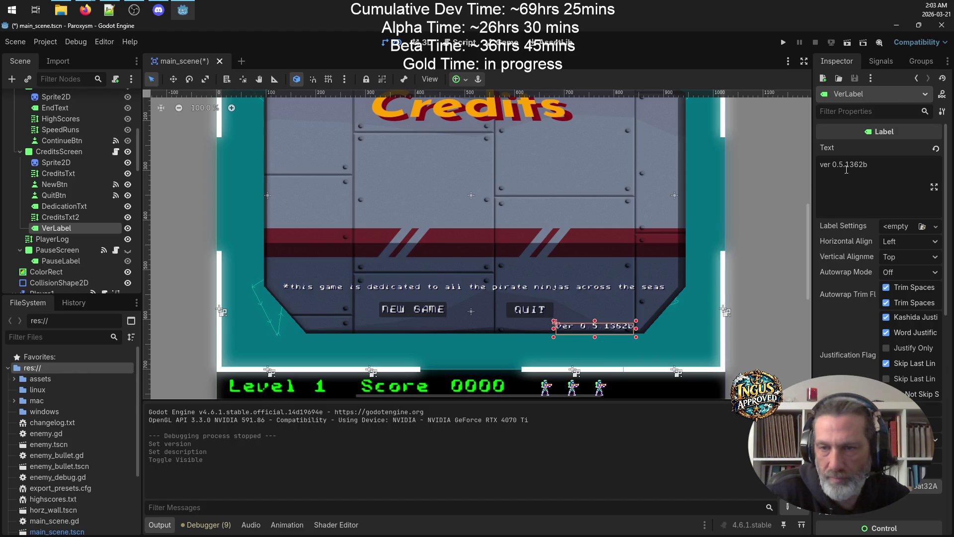
pyautogui.click(863, 164)
pyautogui.press('BackSpace')
pyautogui.write('4')
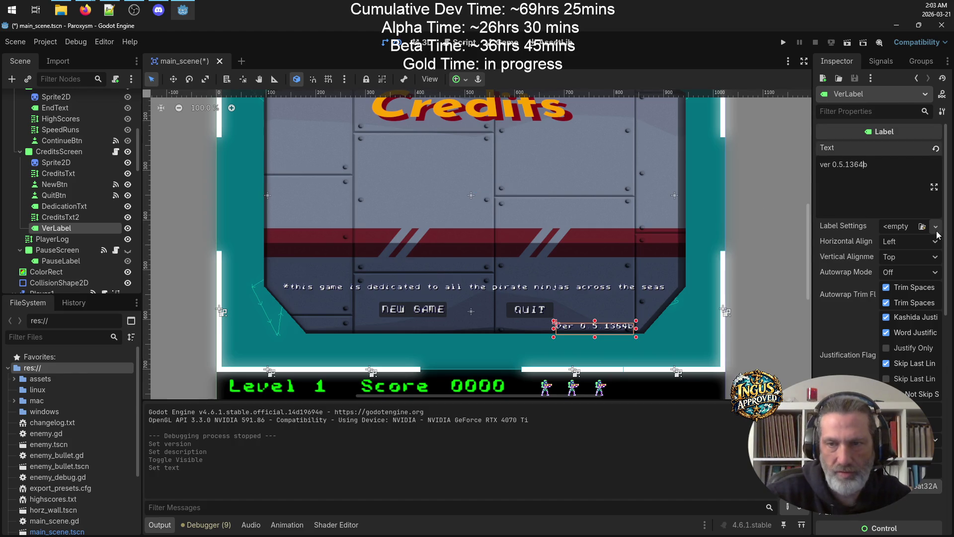
pyautogui.hotkey('ctrl', 's')
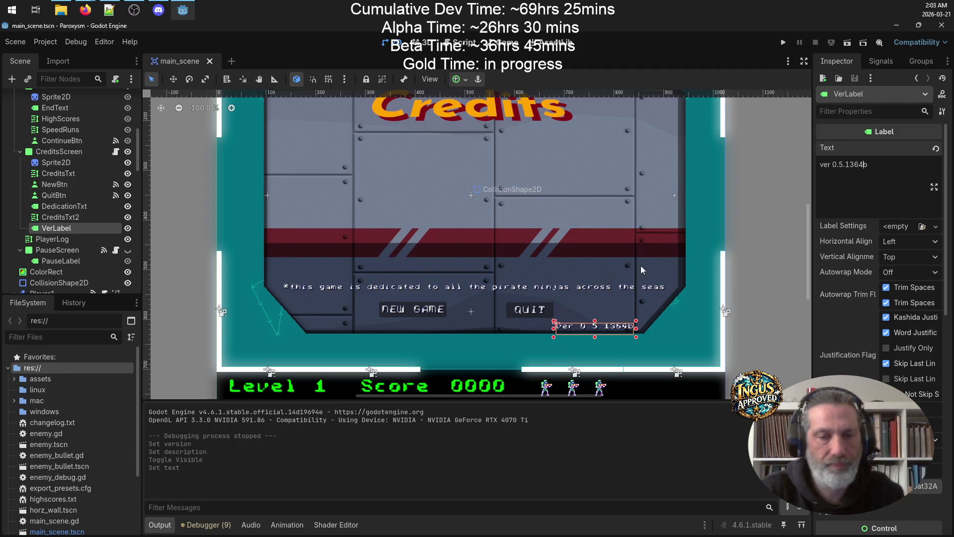
pyautogui.click(799, 296)
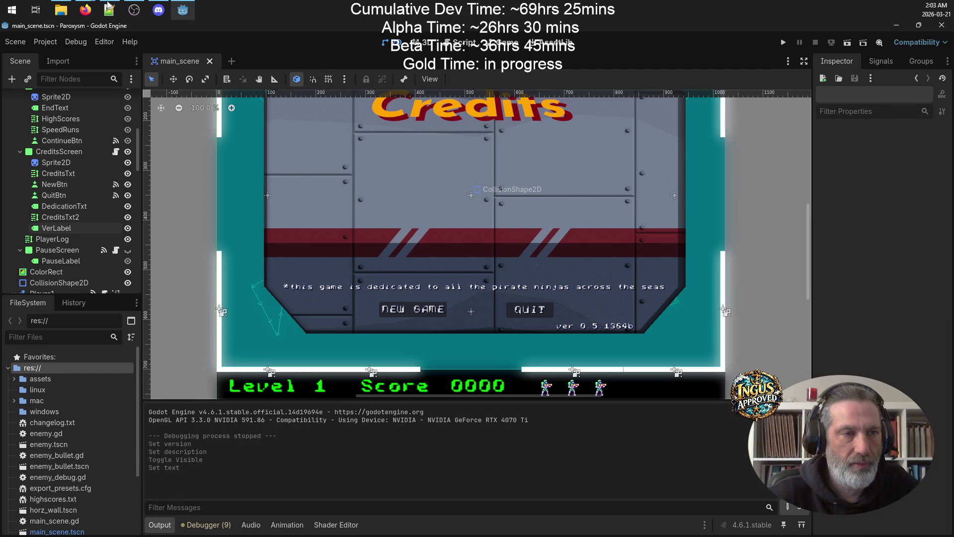
# Export all presets as release builds for Windows Desktop, macOS and Linux, then minimize Godot.
pyautogui.click(45, 42)
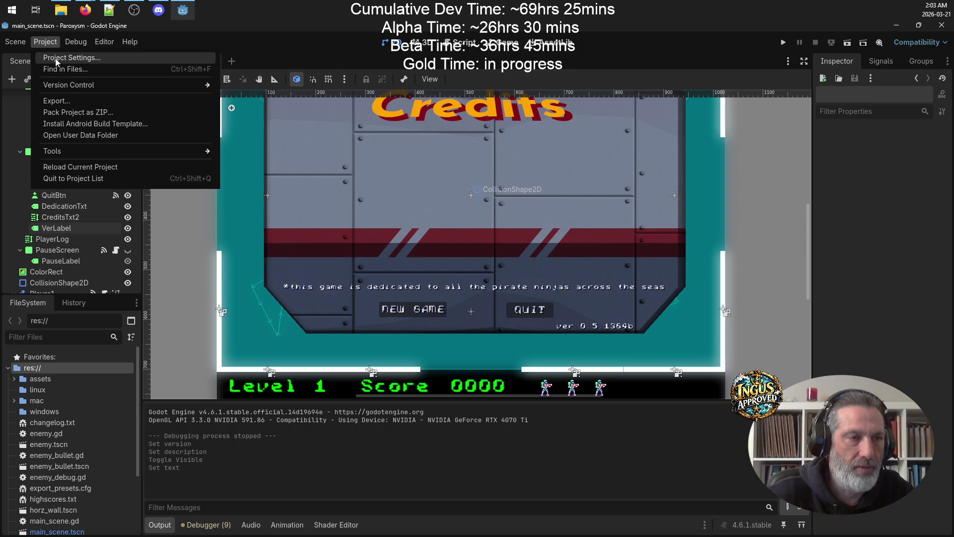
pyautogui.click(56, 100)
pyautogui.click(320, 380)
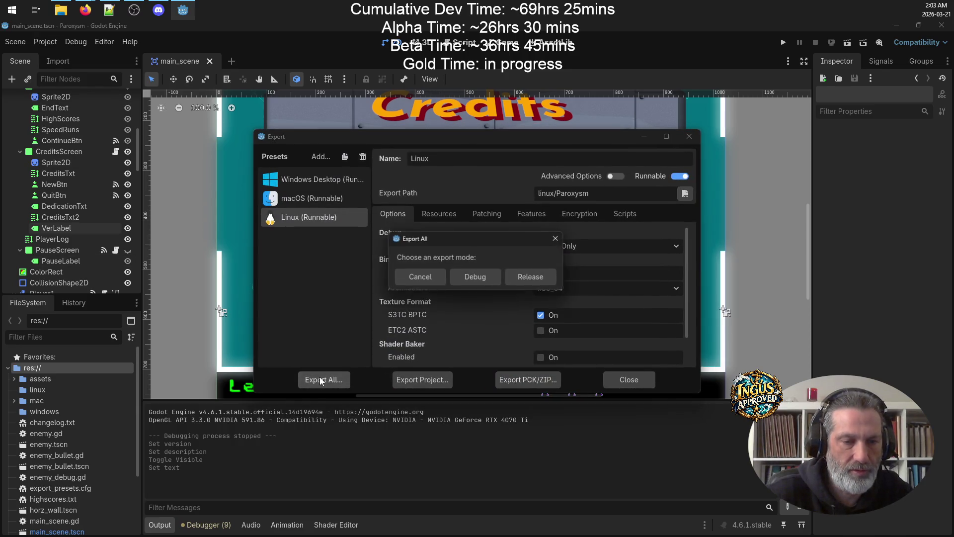
pyautogui.click(546, 278)
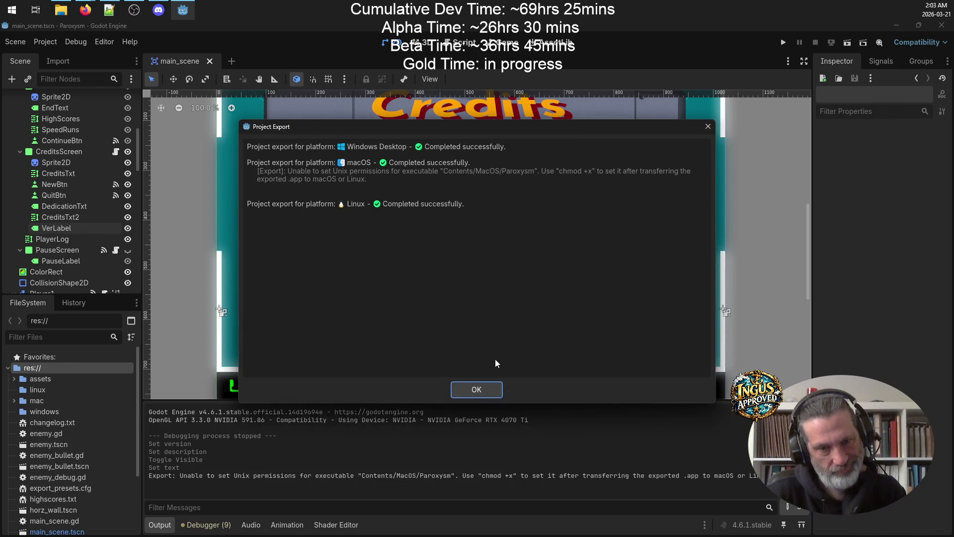
pyautogui.click(476, 389)
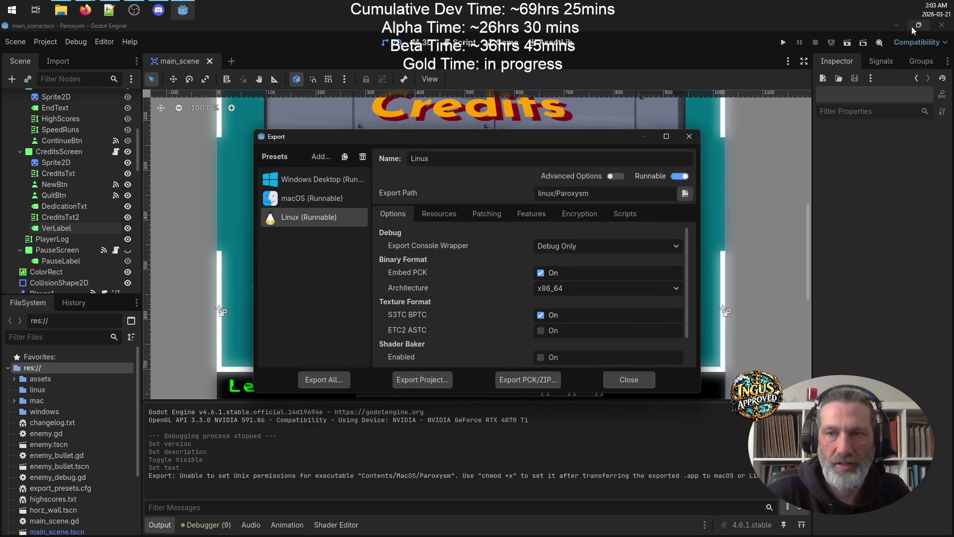
pyautogui.click(629, 379)
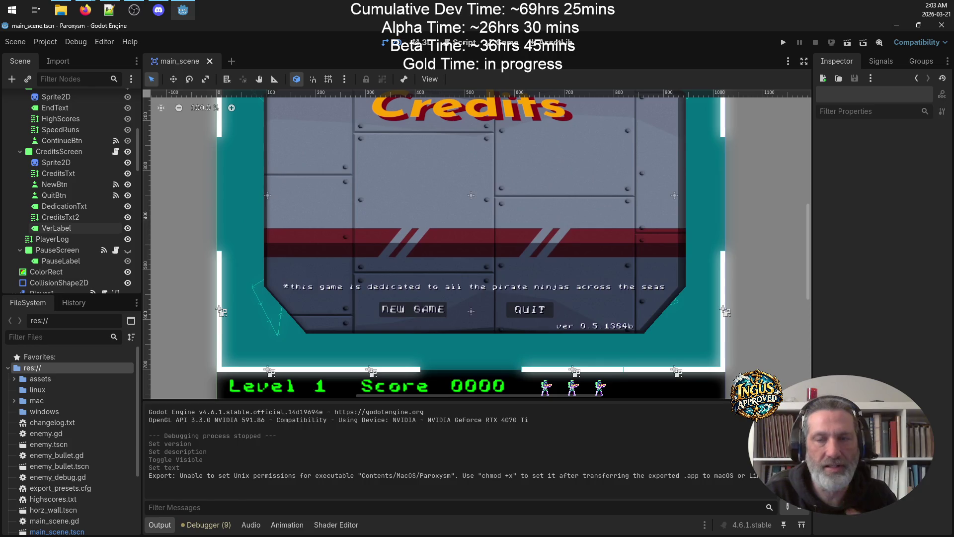
pyautogui.click(894, 25)
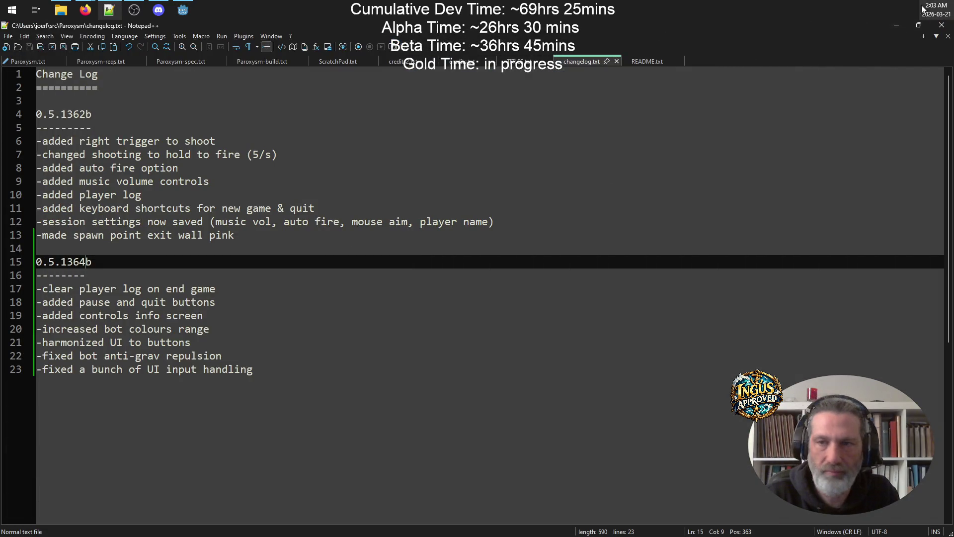
# Minimize Notepad++ and the src File Explorer window to reveal the desktop.
pyautogui.click(899, 27)
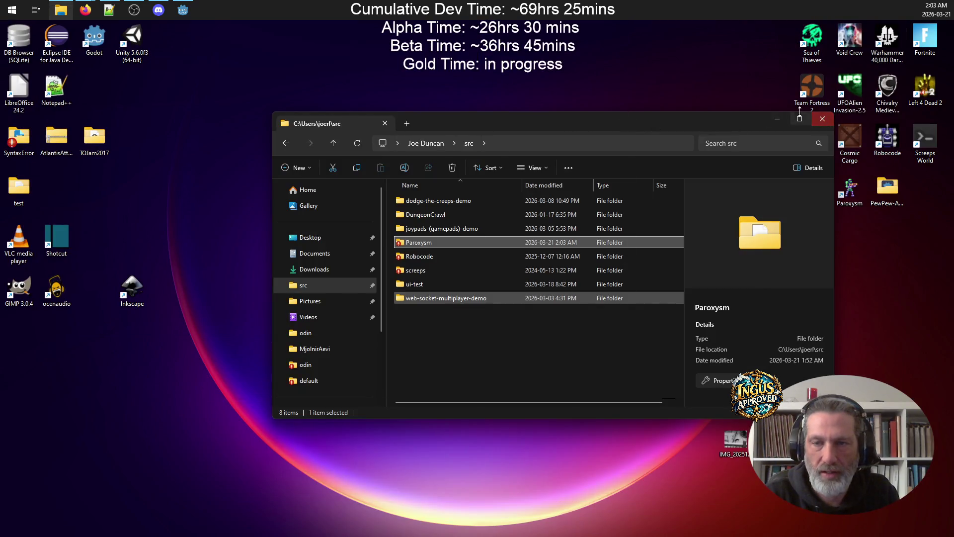
pyautogui.click(776, 121)
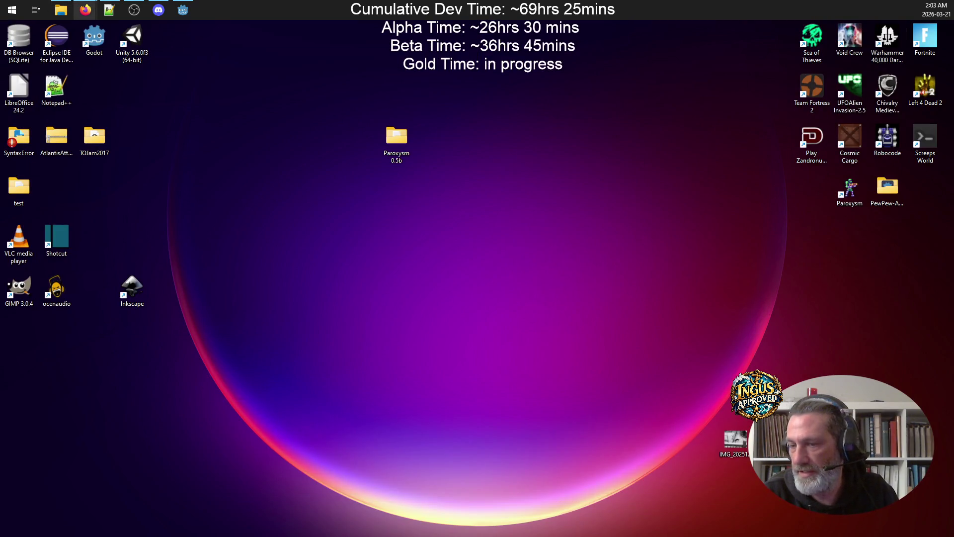